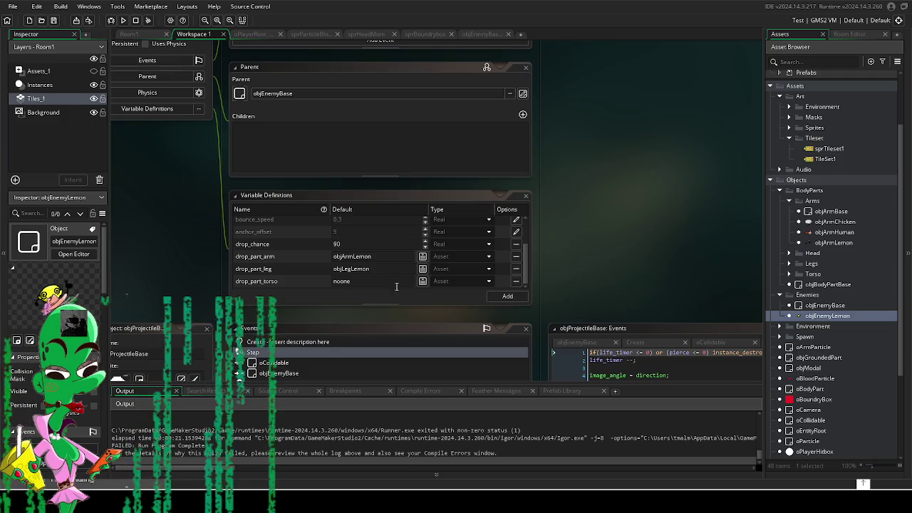
# - Open the objEnemyBase object editor from the enemy objects in the Asset Browser
pyautogui.doubleClick(829, 316)
pyautogui.click(827, 305)
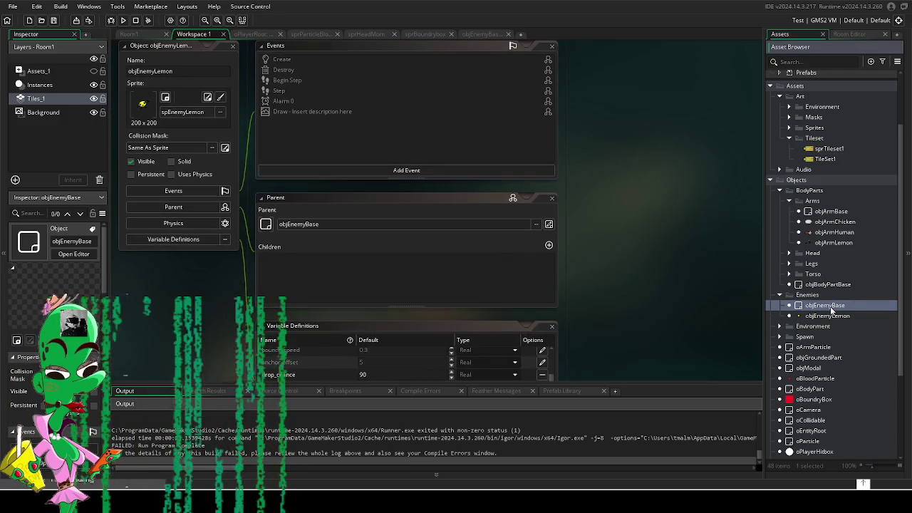
pyautogui.doubleClick(802, 307)
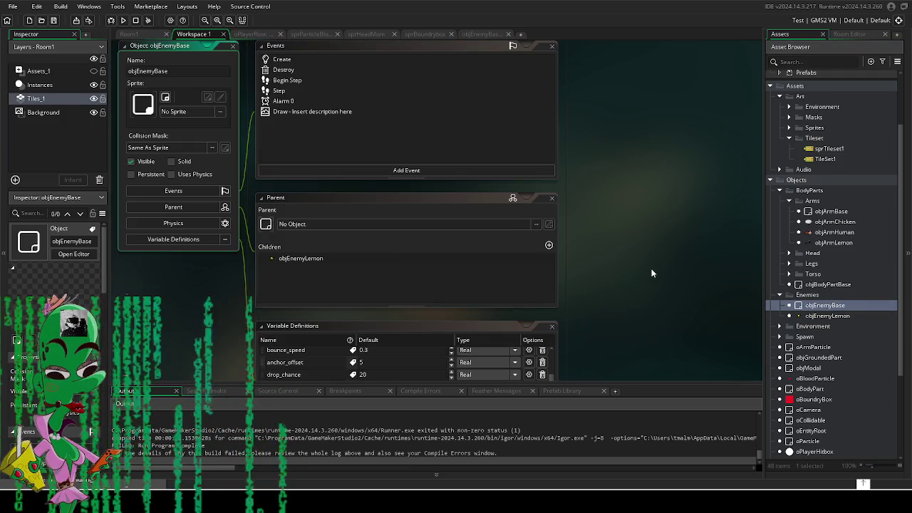
# - Enlarge the Variable Definitions list to show all rows and scroll back up to the object panel
pyautogui.moveTo(652, 273); pyautogui.dragTo(633, 198)
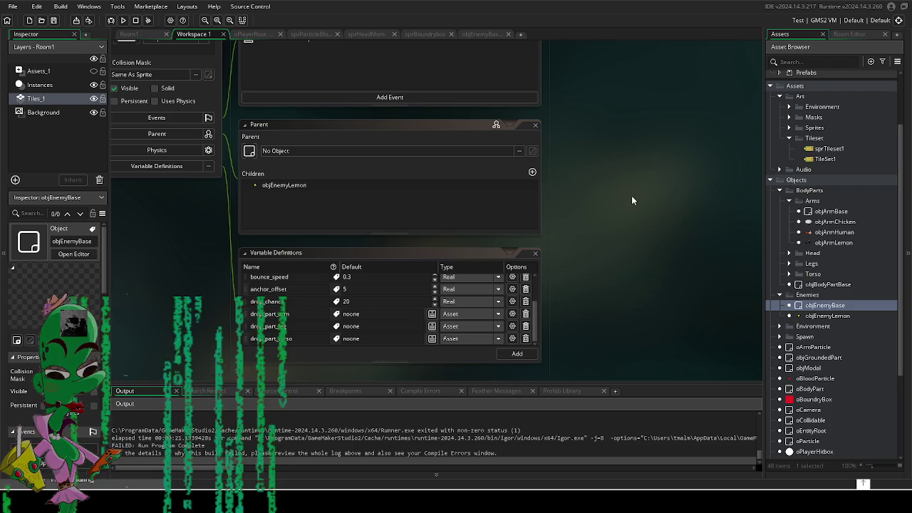
pyautogui.click(540, 363)
pyautogui.moveTo(540, 363); pyautogui.dragTo(540, 389)
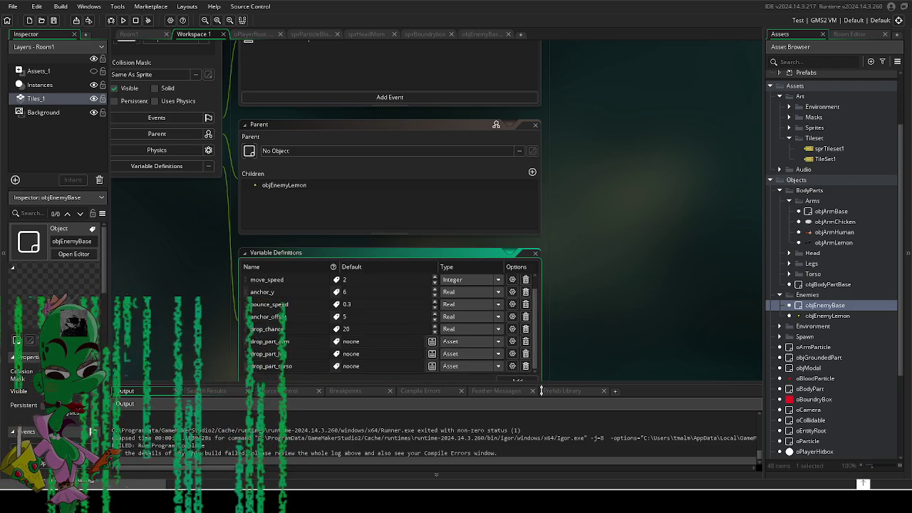
pyautogui.moveTo(611, 335)
pyautogui.mouseDown()
pyautogui.moveTo(615, 278)
pyautogui.moveTo(616, 296)
pyautogui.mouseUp()
pyautogui.scroll(4, 615, 299)
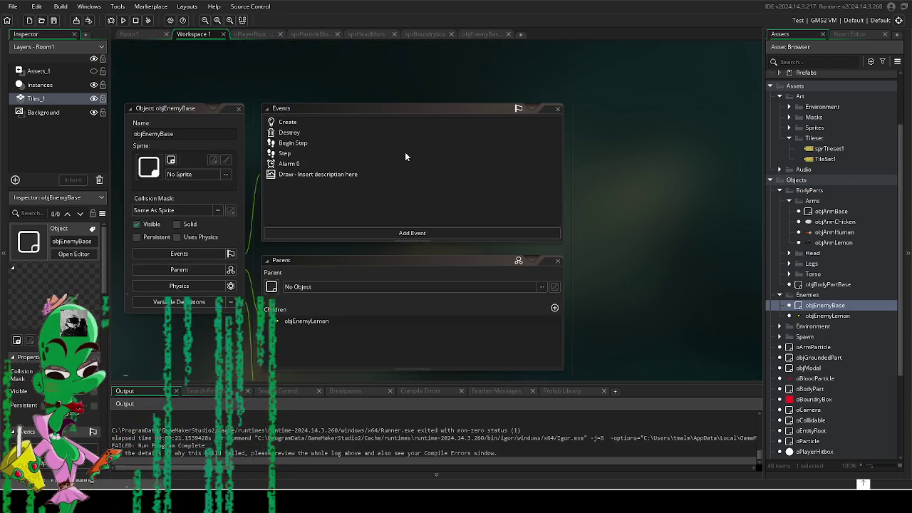
# - Open objEnemyBase's Destroy event code and put the cursor at the end of line 5
pyautogui.doubleClick(309, 133)
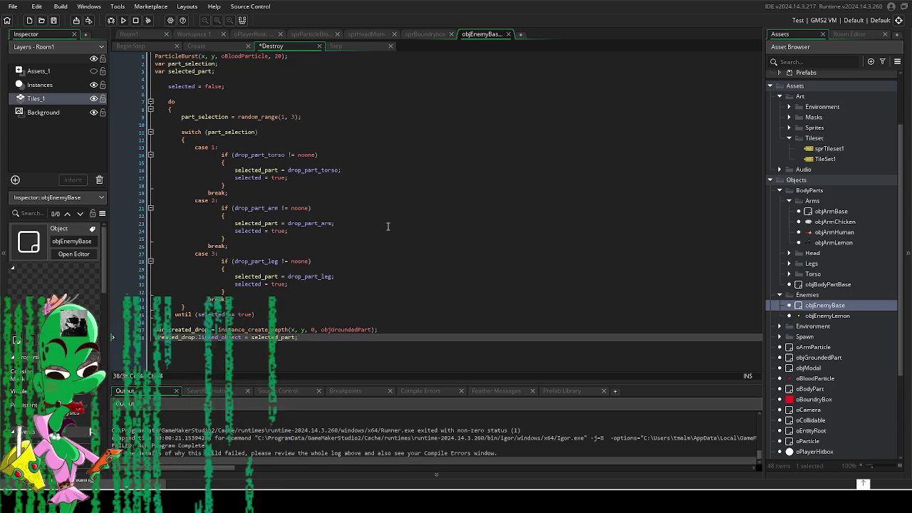
pyautogui.click(241, 92)
pyautogui.moveTo(173, 84); pyautogui.dragTo(235, 86)
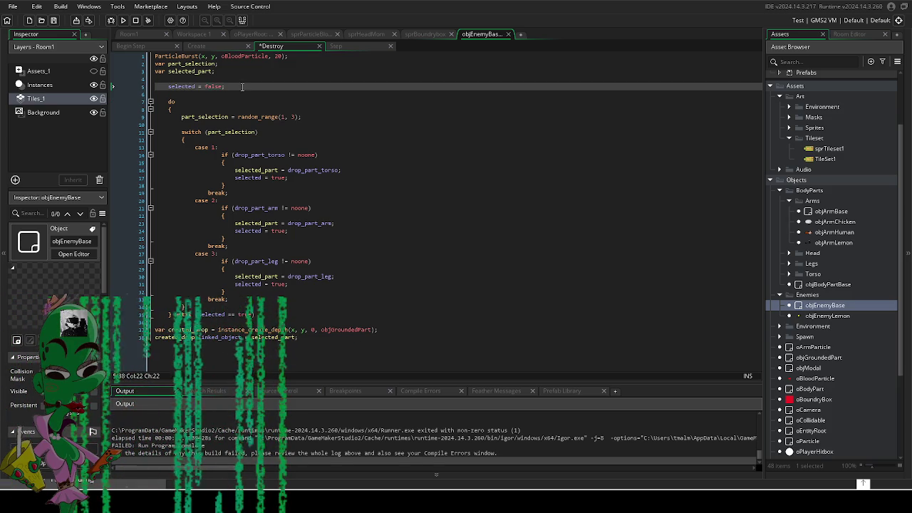
pyautogui.click(235, 86)
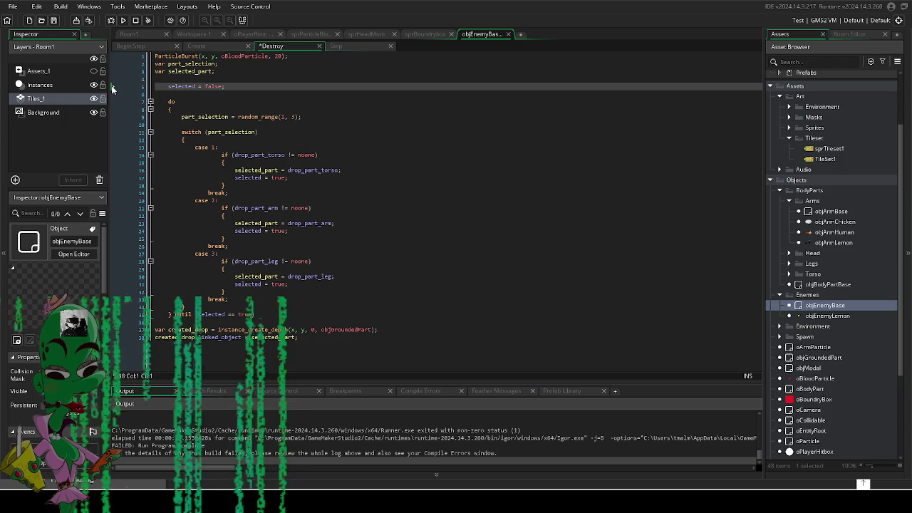
# - Select line 5, selected = false;, then return the cursor to its start
pyautogui.moveTo(109, 86); pyautogui.dragTo(108, 85)
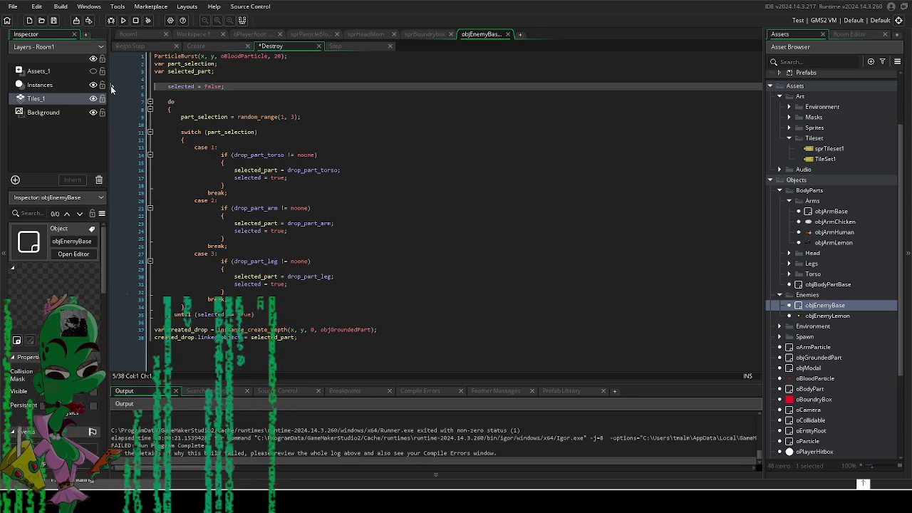
pyautogui.hotkey('shift', 'End')
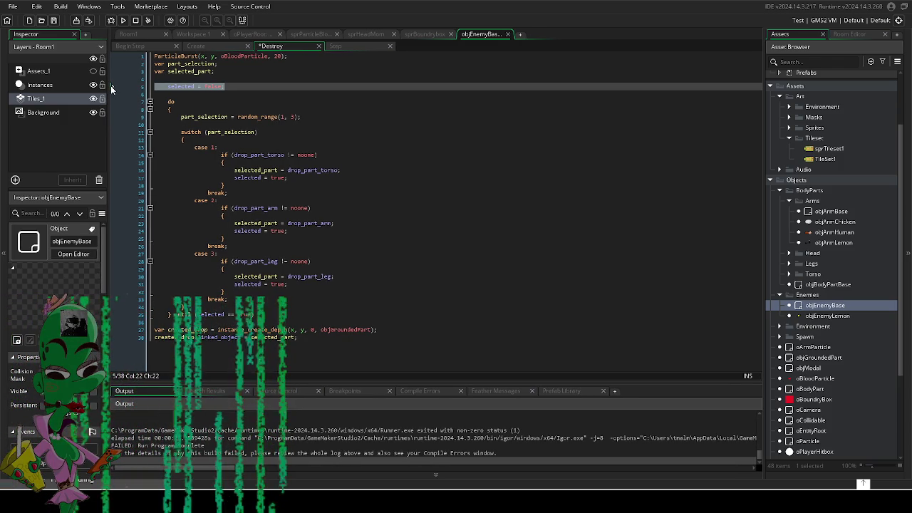
pyautogui.press('Home')
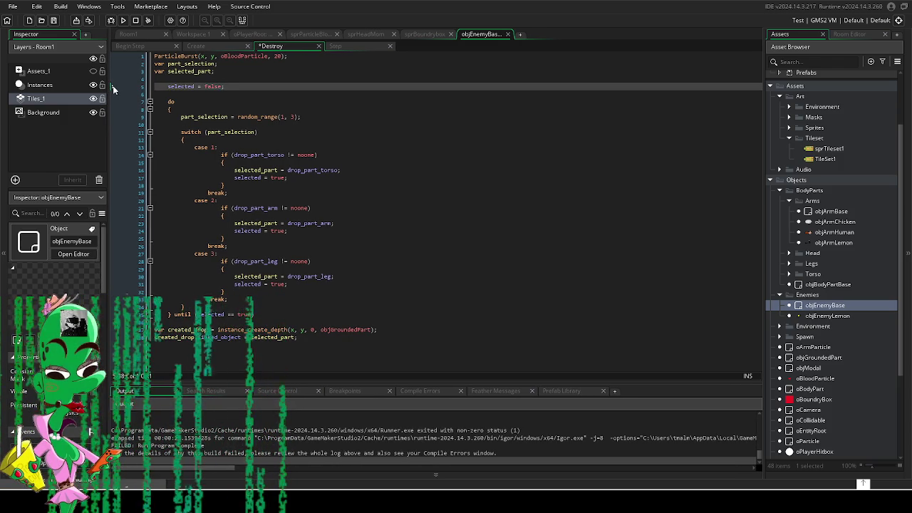
pyautogui.press('Down')
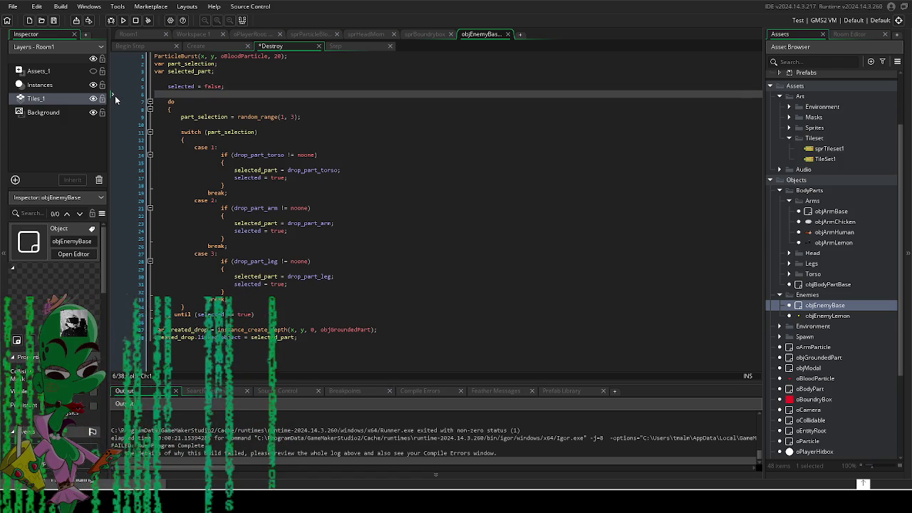
pyautogui.click(187, 87)
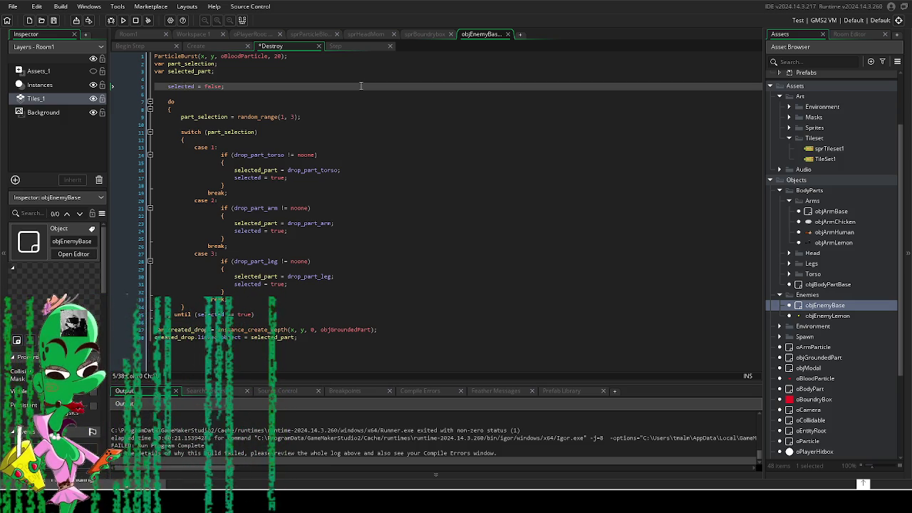
pyautogui.click(123, 85)
pyautogui.press('Up')
pyautogui.press('Down')
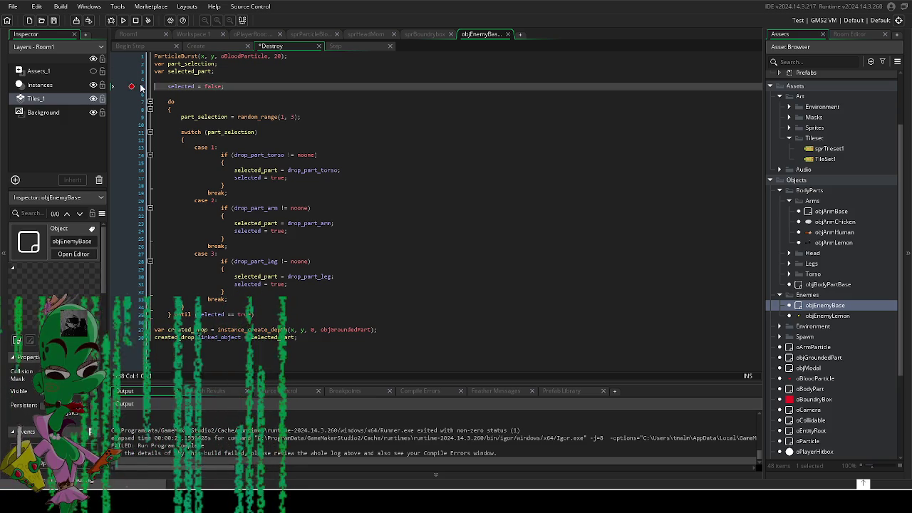
# - Set a breakpoint on line 5, selected = false;, and launch the game in debug mode
pyautogui.click(131, 86)
pyautogui.rightClick(131, 86)
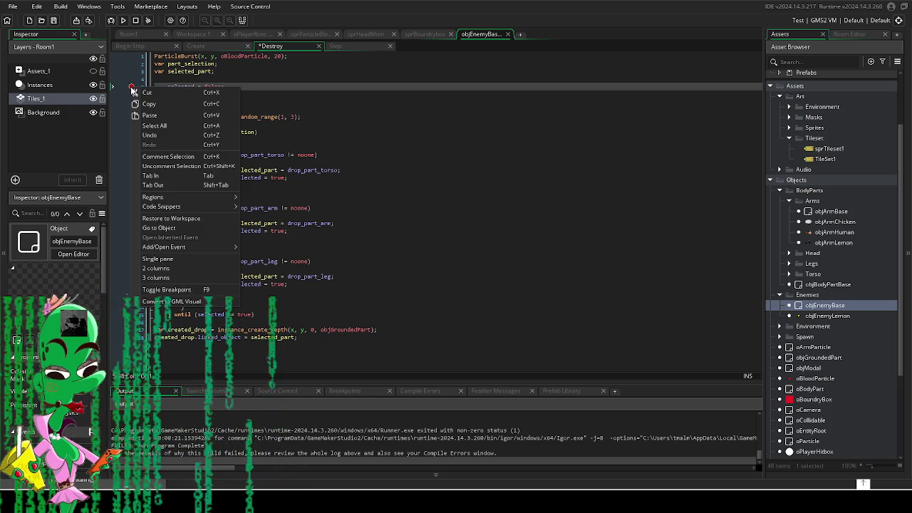
pyautogui.click(129, 73)
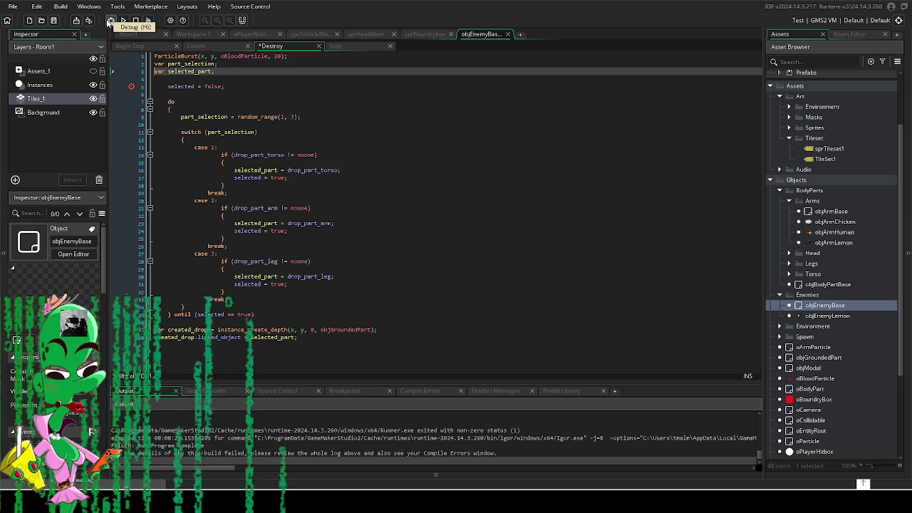
pyautogui.click(110, 21)
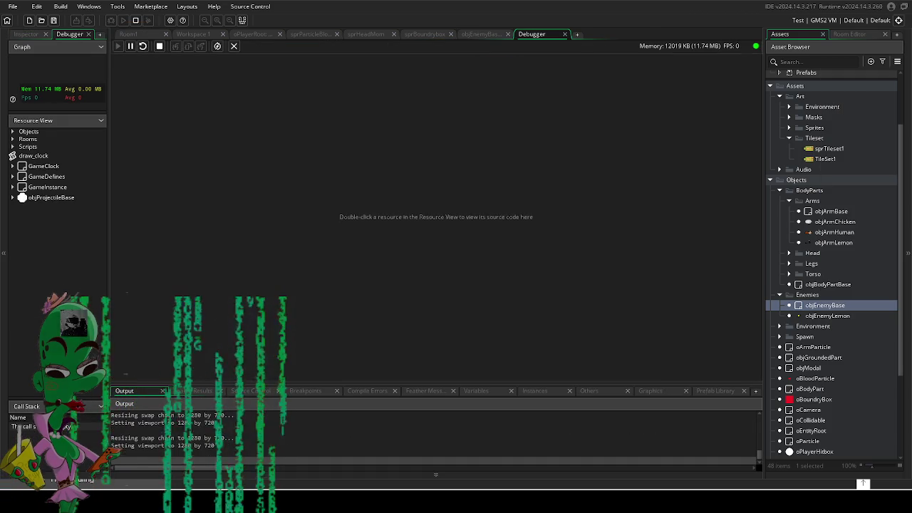
# - Move the player around the sand with W/A/S/D and strike lemon enemies until the Destroy breakpoint hits
pyautogui.press('w')
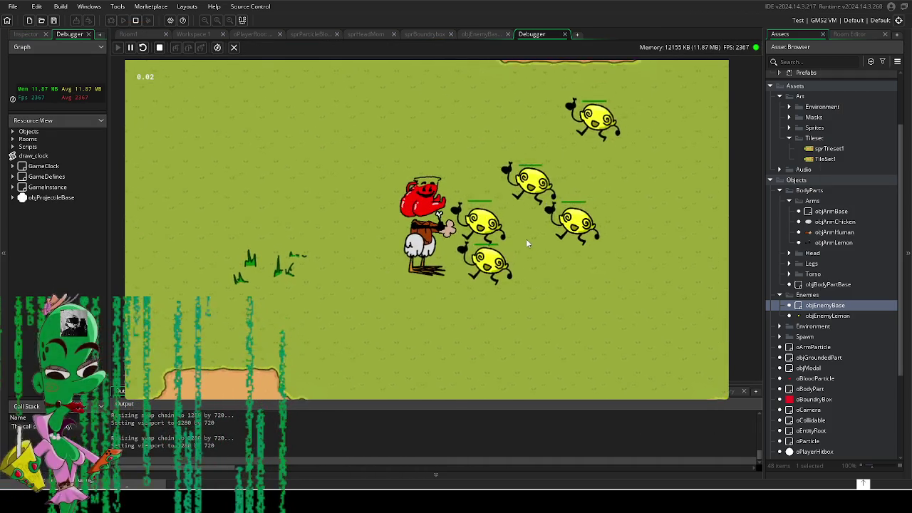
pyautogui.press('w')
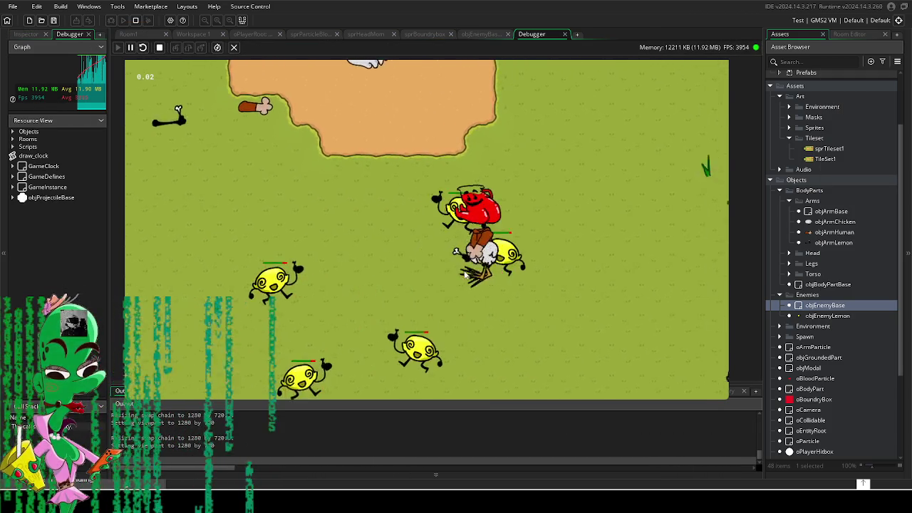
pyautogui.click(357, 246)
pyautogui.press('a')
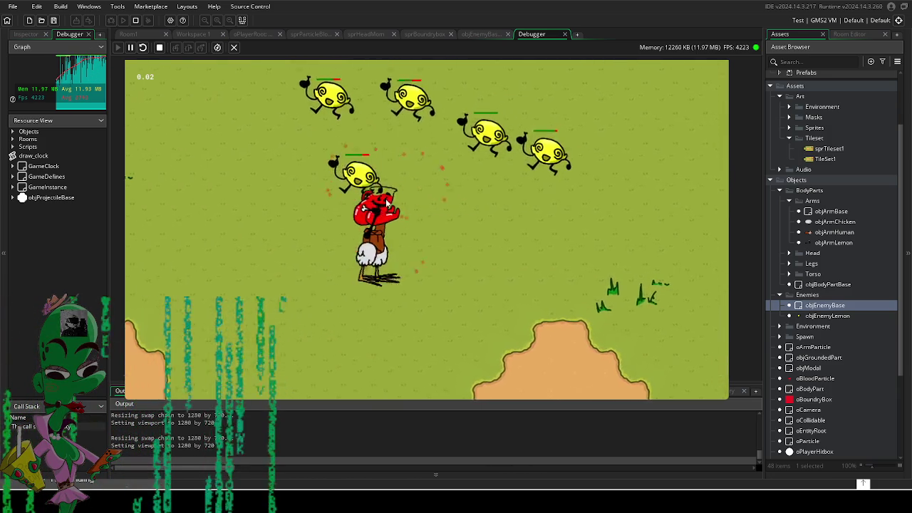
pyautogui.press('s')
pyautogui.click(494, 226)
pyautogui.press('w')
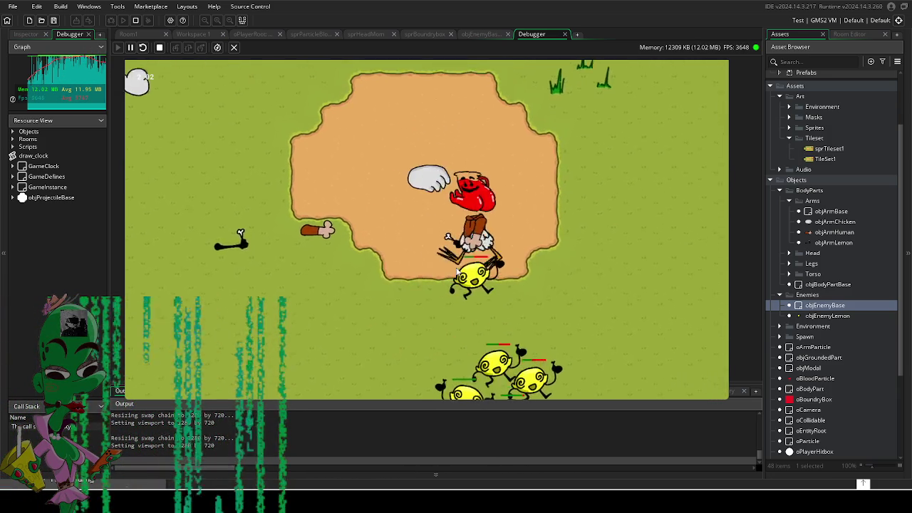
pyautogui.press('d')
pyautogui.press('s')
pyautogui.click(340, 292)
pyautogui.press('a')
pyautogui.press('a')
pyautogui.click(471, 313)
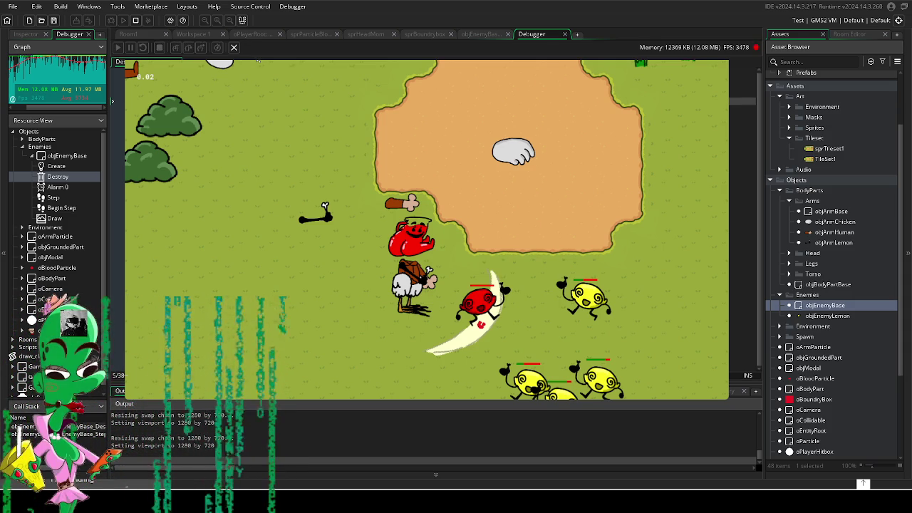
# - Stop the debug session with Shift+F5 and bring the Destroy event code back into view
pyautogui.hotkey('shift', 'F5')
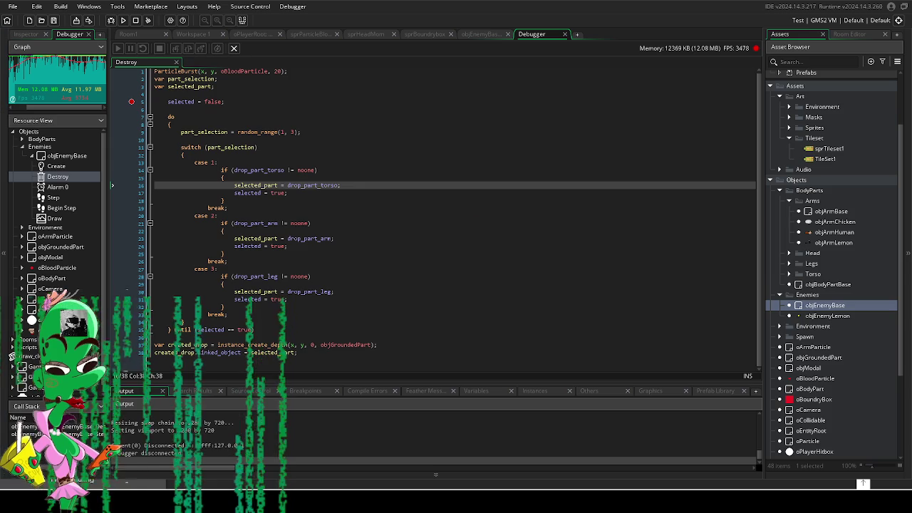
pyautogui.click(310, 293)
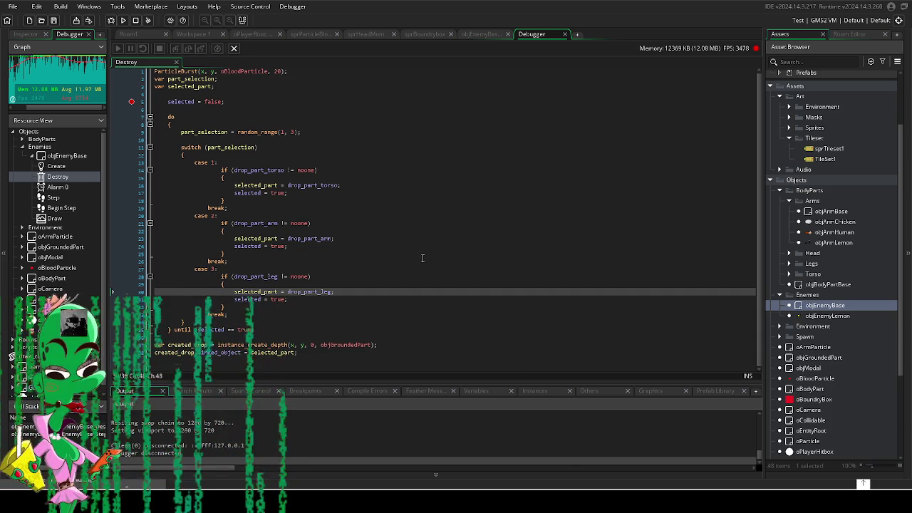
# - Start a new debug run and step from the line 5 breakpoint to the drop_part_torso line 16
pyautogui.click(327, 209)
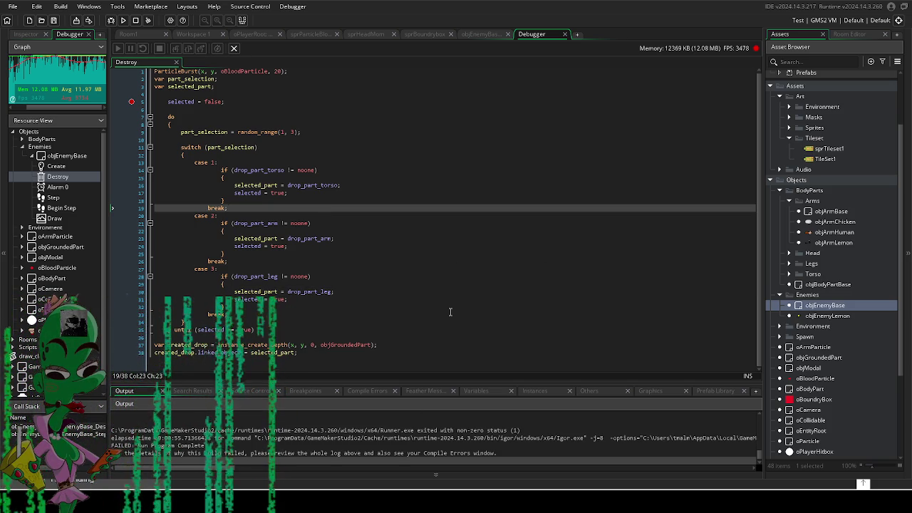
pyautogui.click(121, 21)
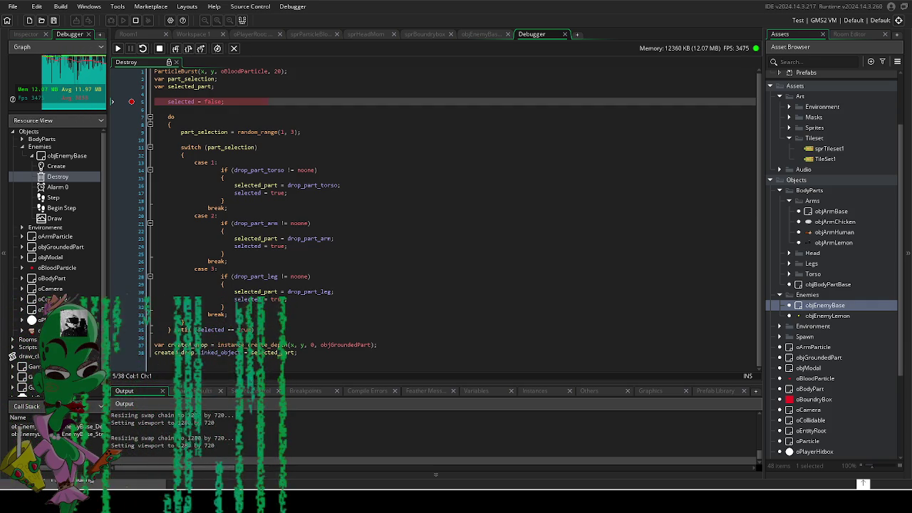
pyautogui.press('F10')
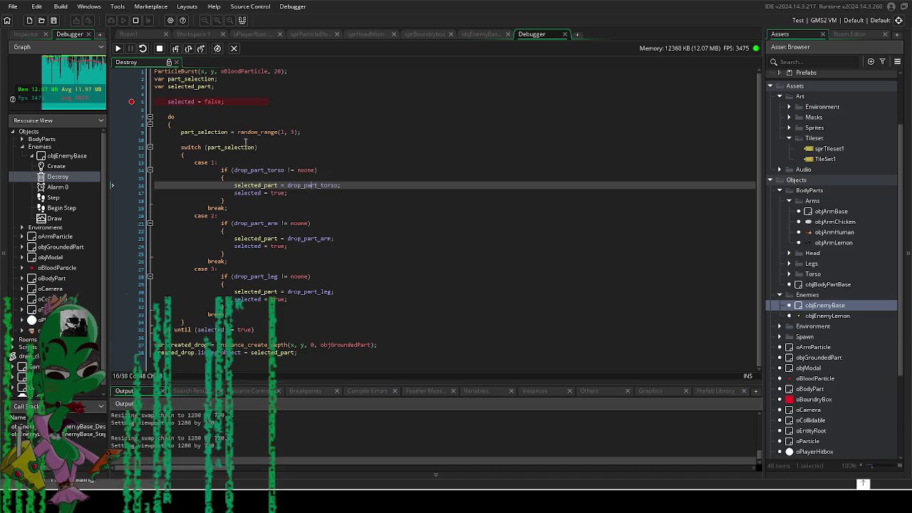
# - Step to the switch on line 11 and inspect the fractional part_selection value
pyautogui.click(191, 52)
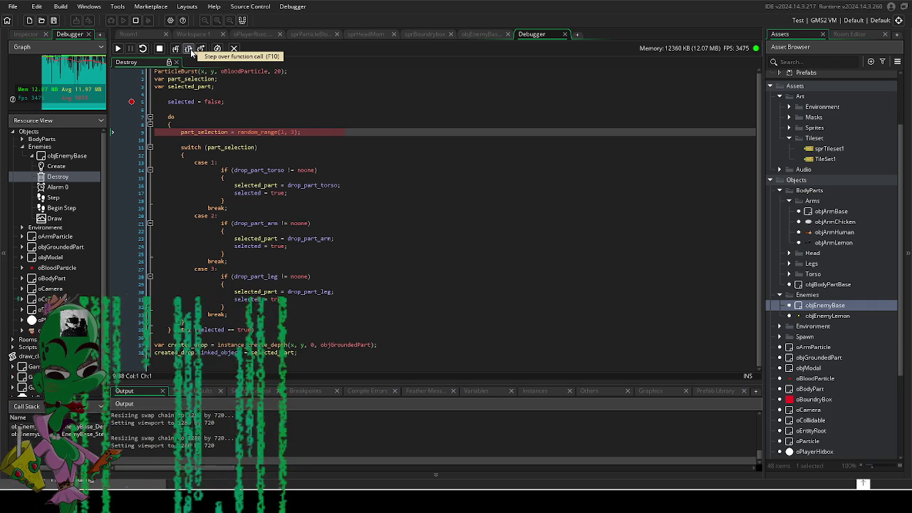
pyautogui.click(191, 51)
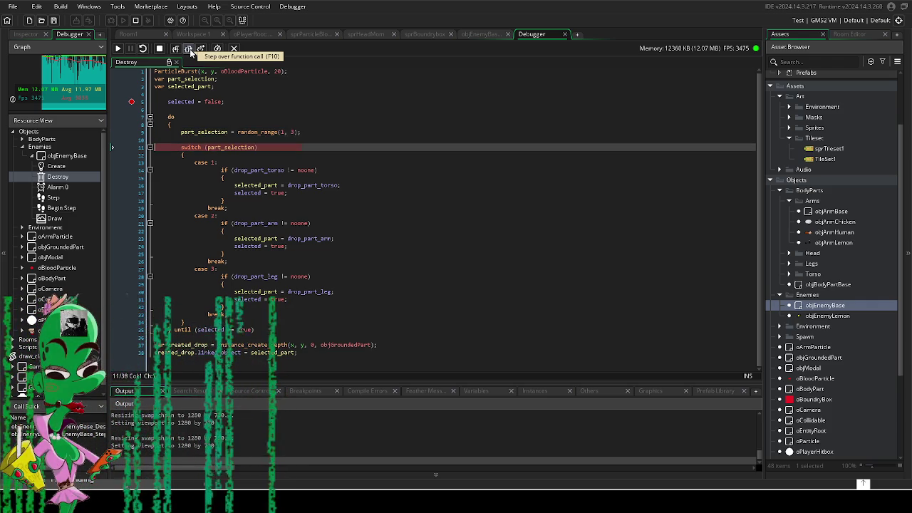
pyautogui.moveTo(237, 148)
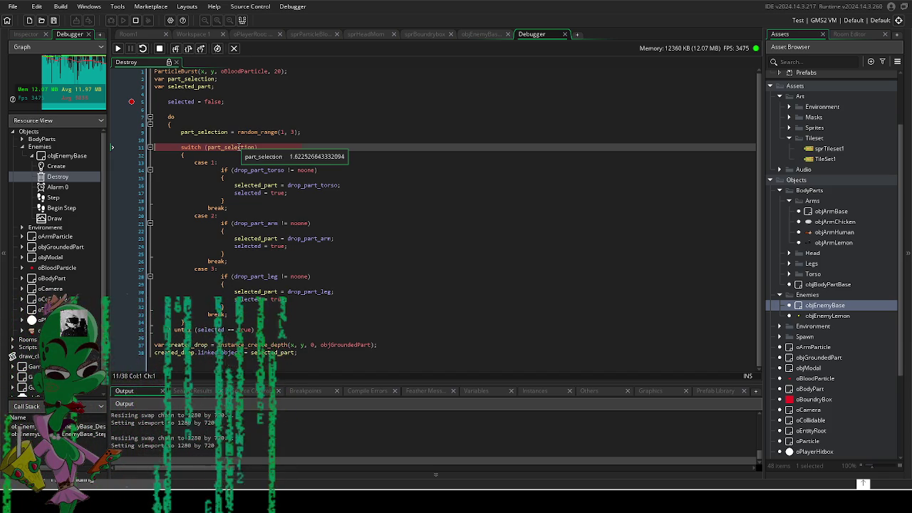
# - Step through cases 1, 2 and 3 with no match, past the until check, back to the switch
pyautogui.click(190, 49)
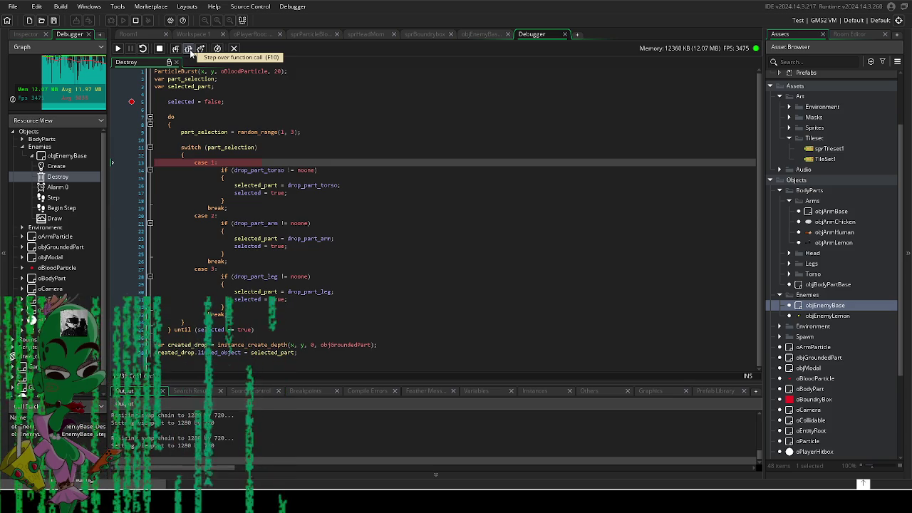
pyautogui.click(190, 49)
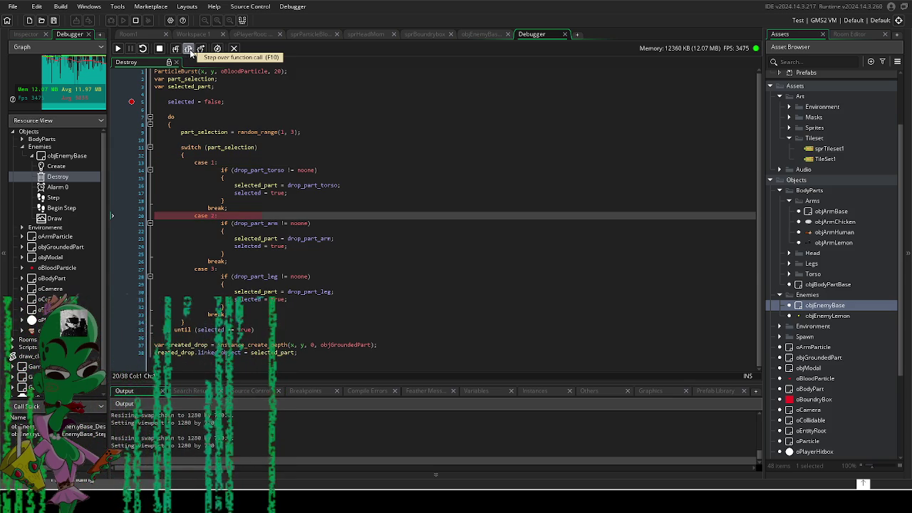
pyautogui.click(190, 50)
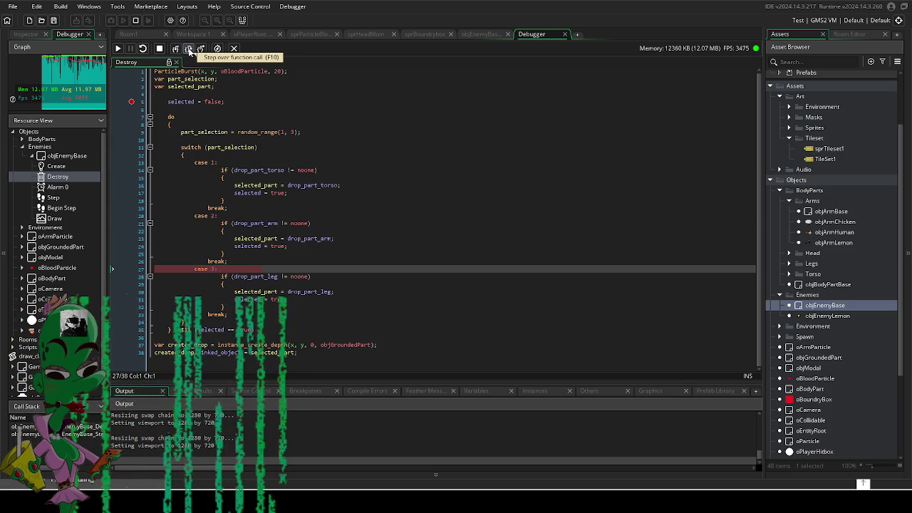
pyautogui.click(190, 49)
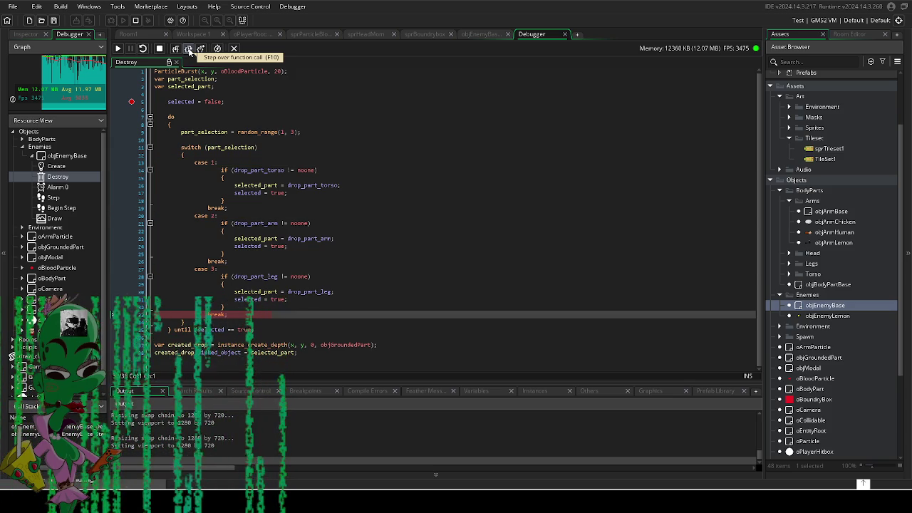
pyautogui.click(189, 49)
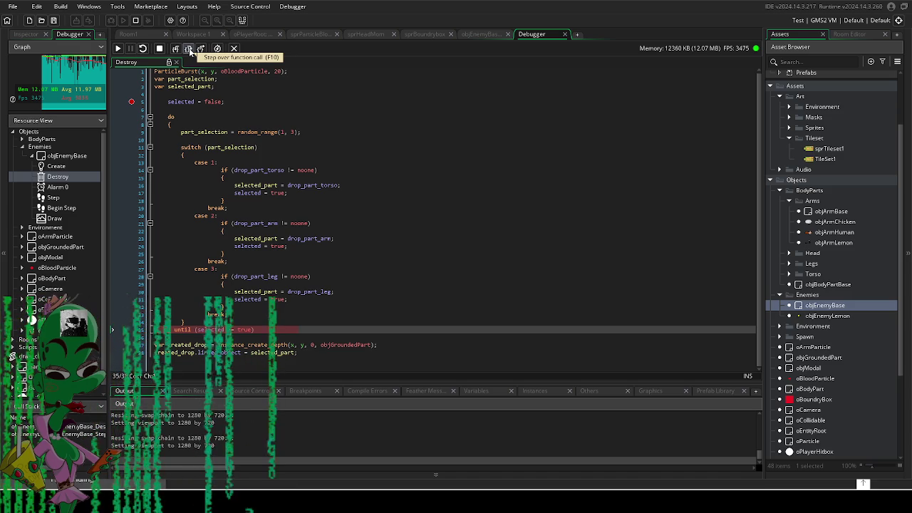
pyautogui.click(189, 48)
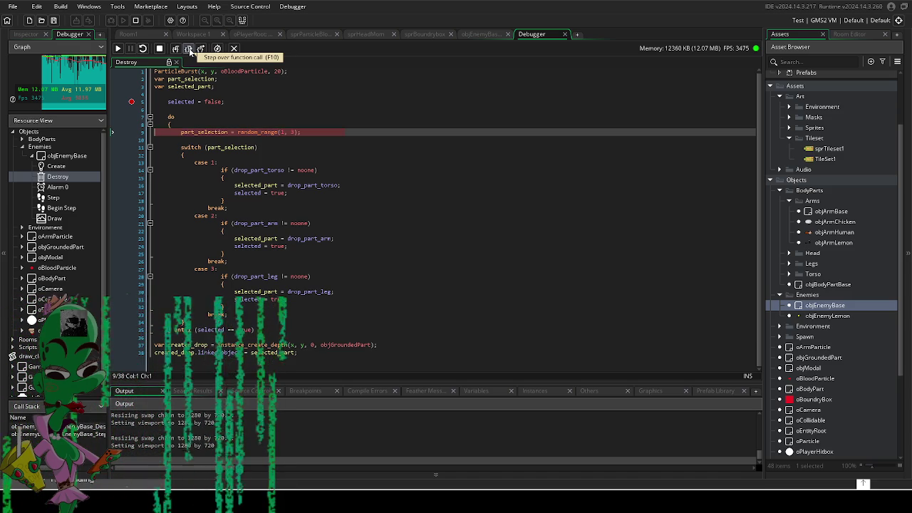
pyautogui.click(189, 48)
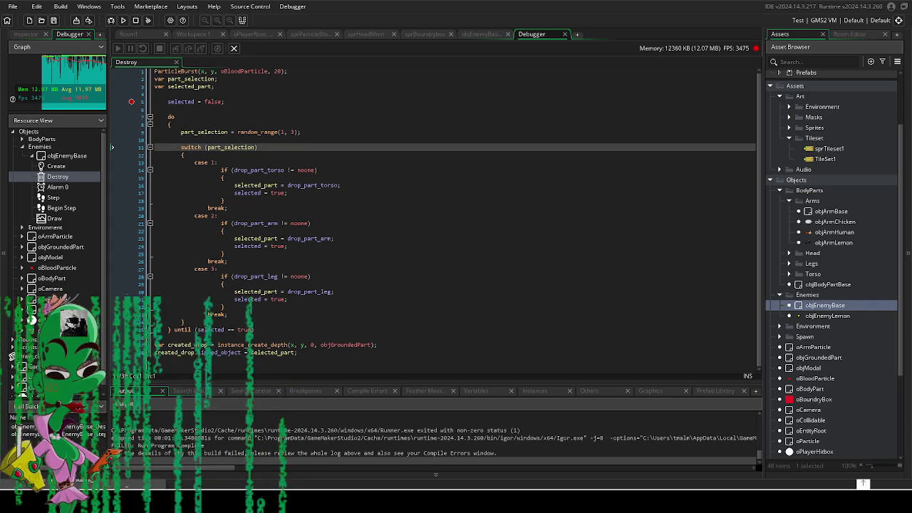
# - Change line 9 to part_selection = round(random_range(1, 3)); and rerun the game with F5
pyautogui.click(238, 132)
pyautogui.write('round(r')
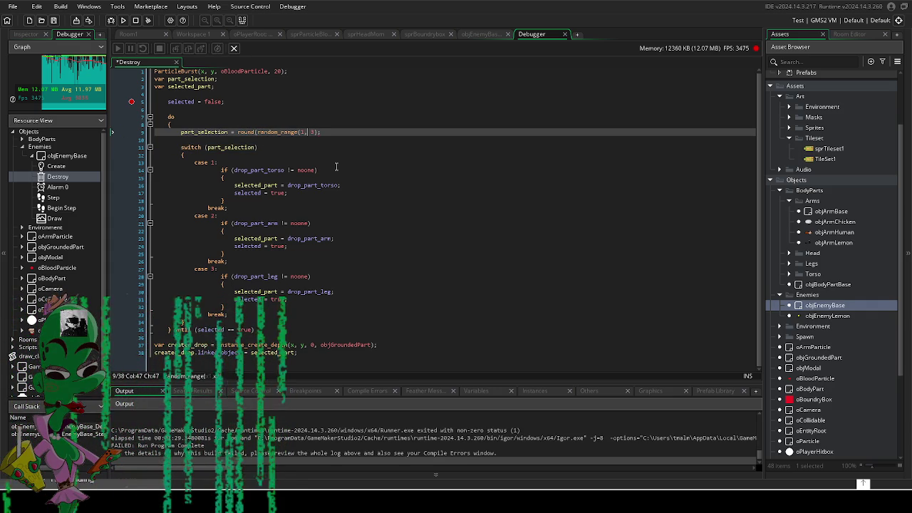
pyautogui.press('End')
pyautogui.write(')')
pyautogui.click(342, 194)
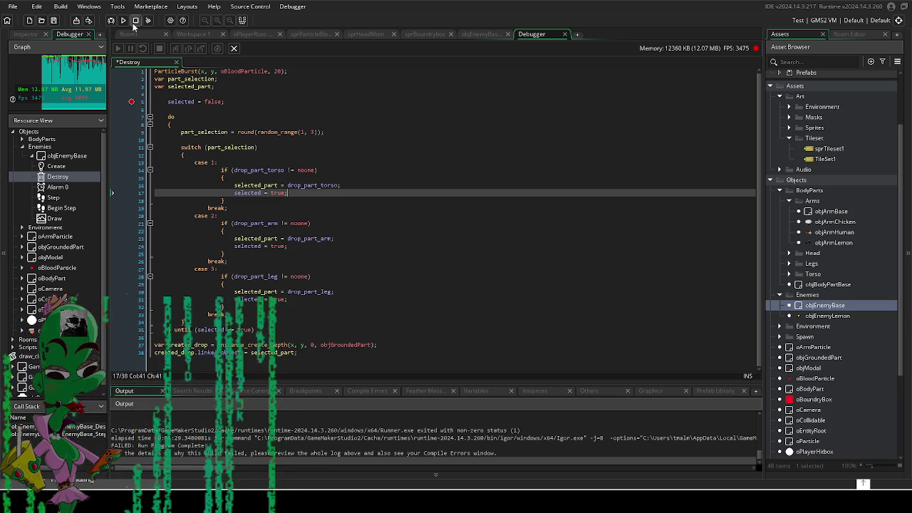
pyautogui.press('F5')
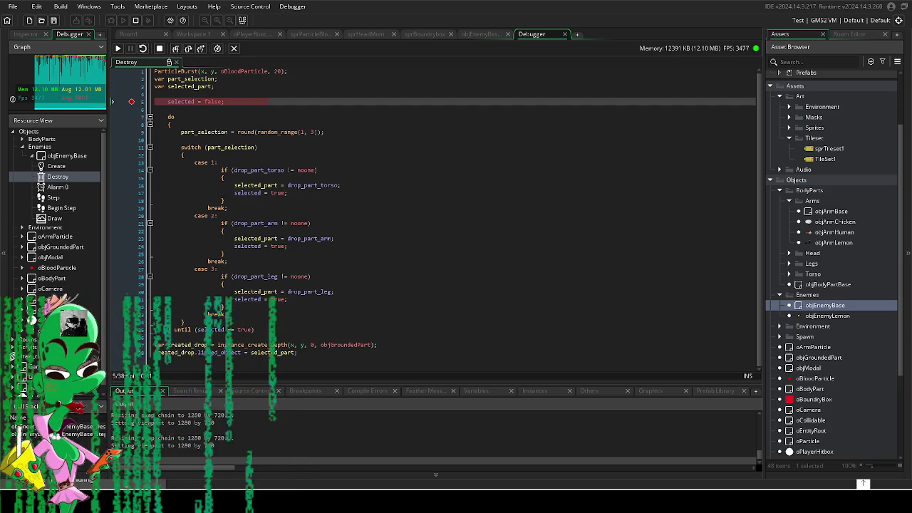
# - Step into case 1 and inspect part_selection (1) and drop_part_torso (-4, noone)
pyautogui.press('F10')
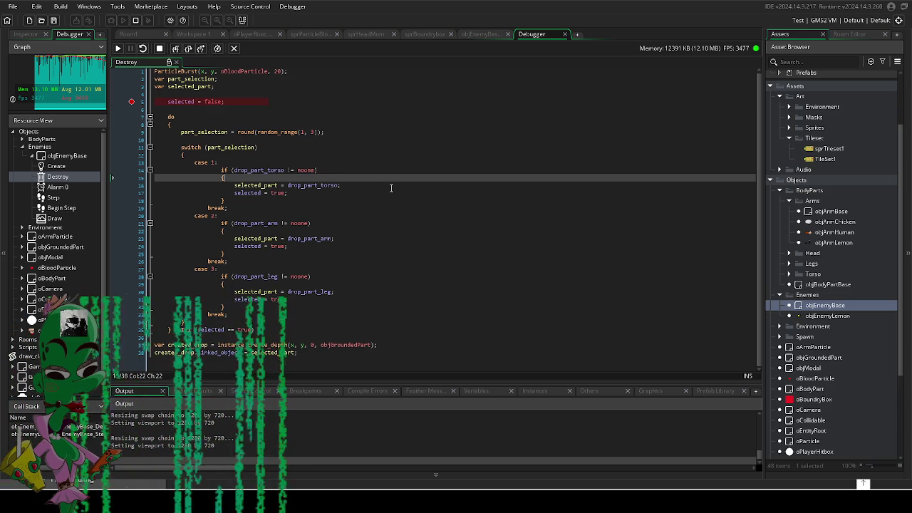
pyautogui.click(188, 48)
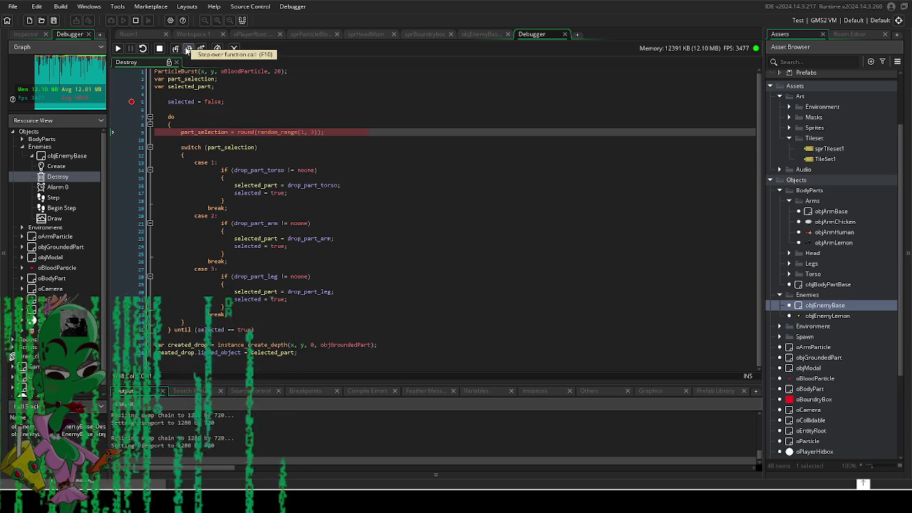
pyautogui.click(189, 48)
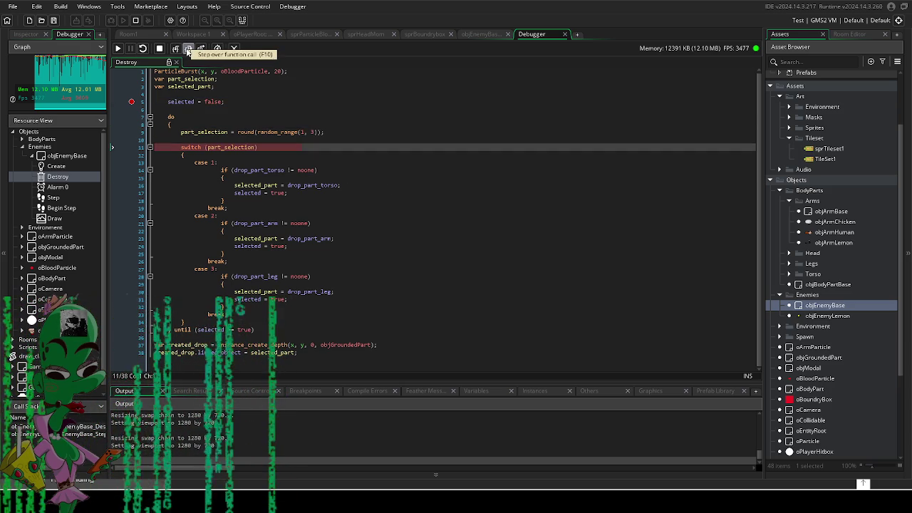
pyautogui.click(188, 48)
pyautogui.click(188, 48)
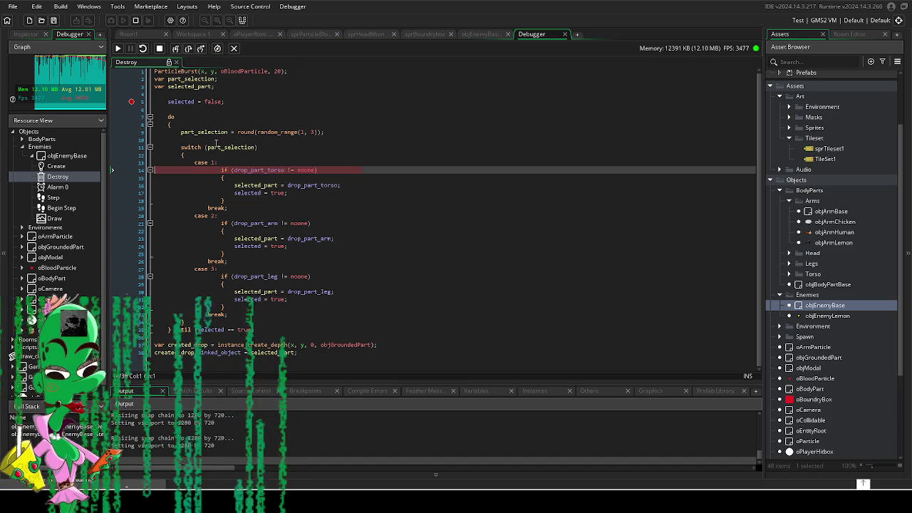
pyautogui.moveTo(218, 147)
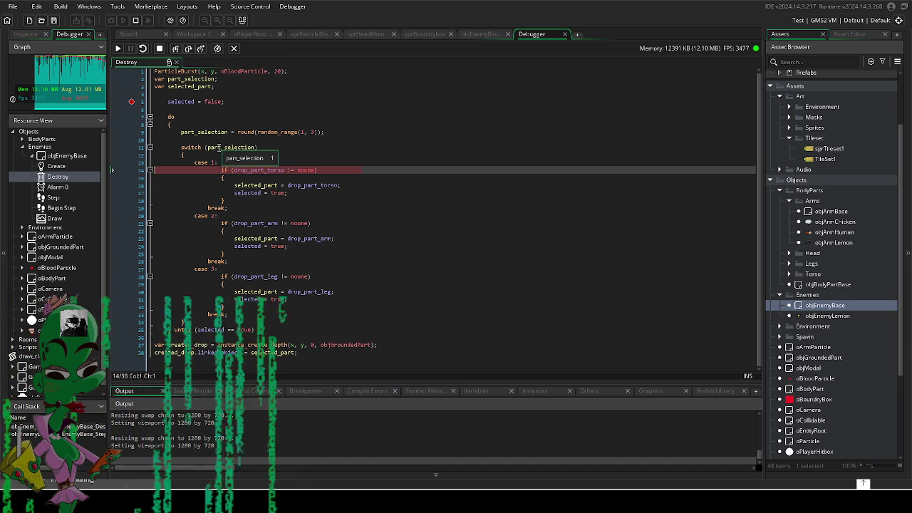
pyautogui.moveTo(265, 170)
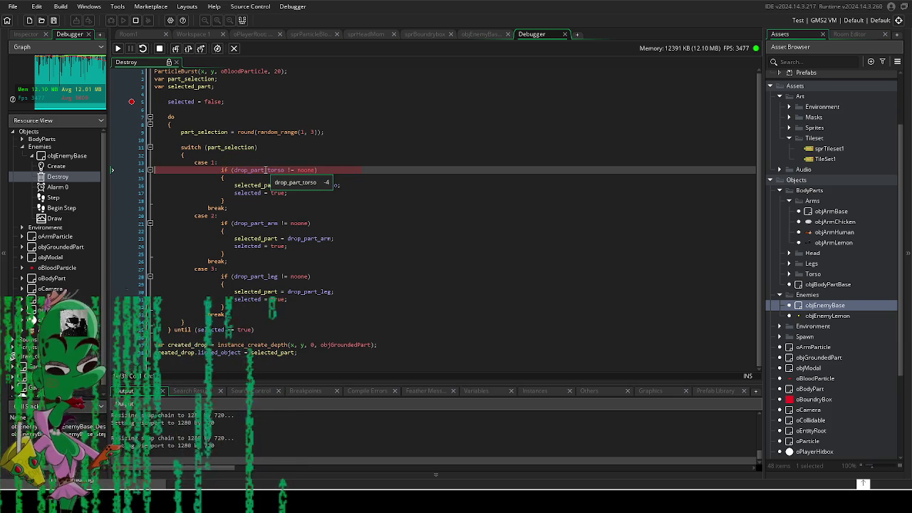
# - Step past the failed torso check to the until condition and loop back for a new part
pyautogui.click(188, 49)
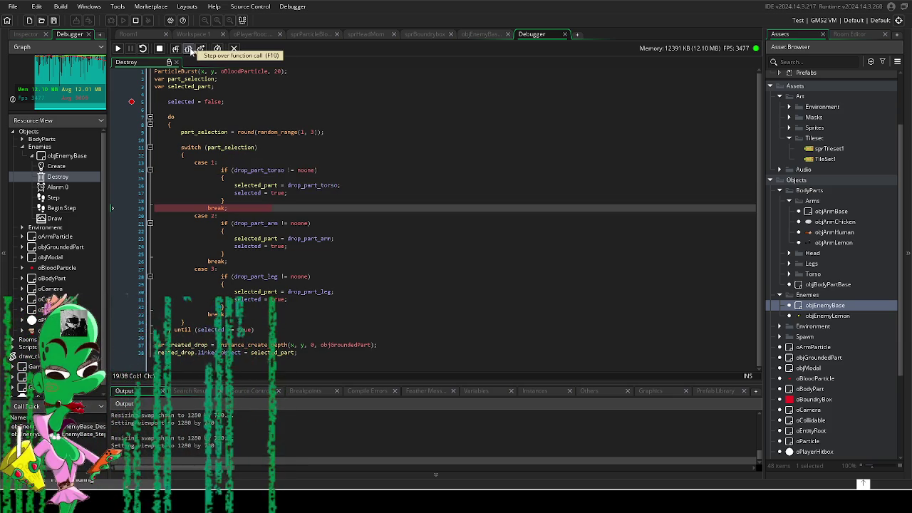
pyautogui.click(188, 49)
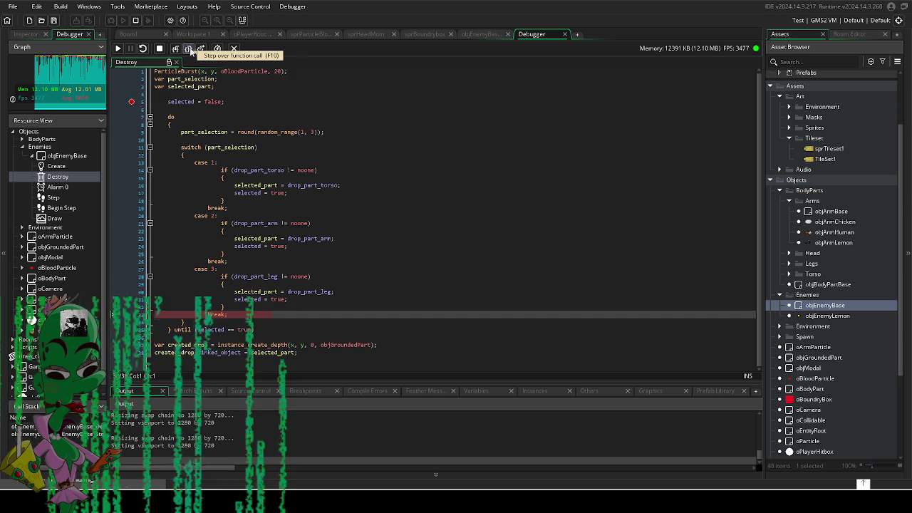
pyautogui.click(188, 48)
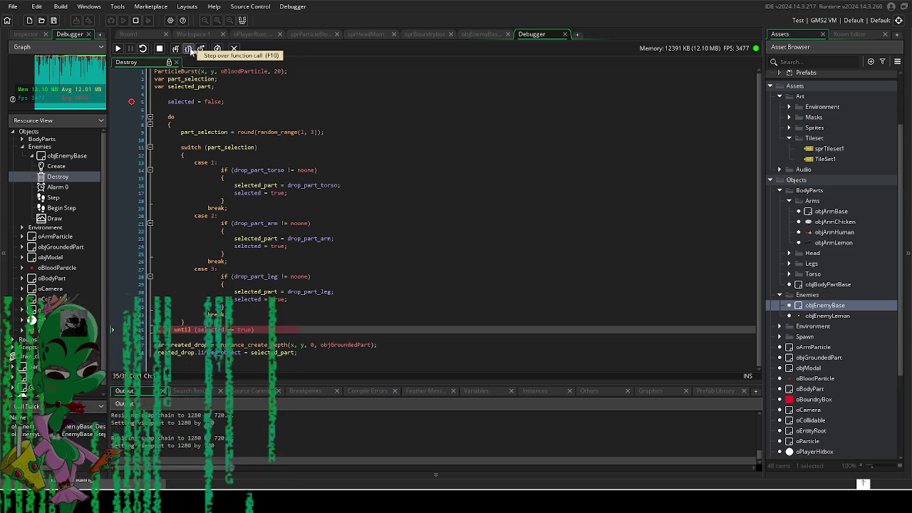
pyautogui.click(188, 49)
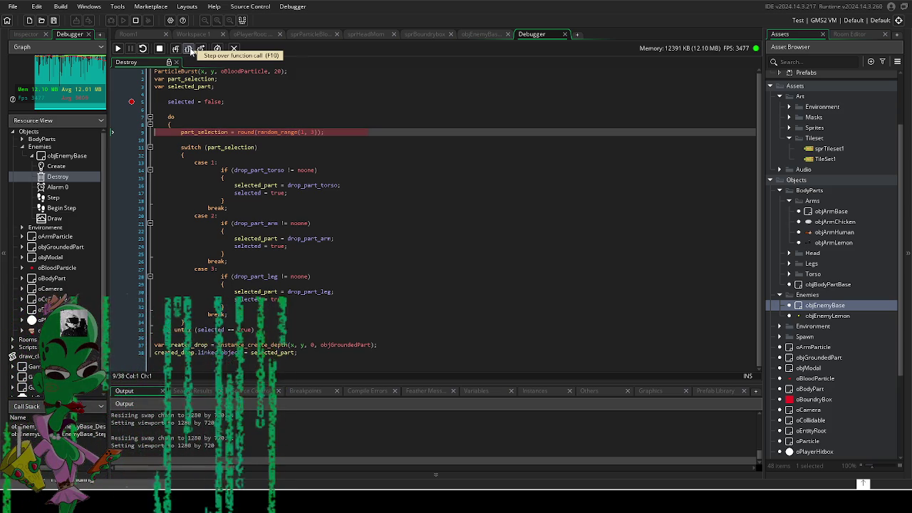
# - Step through to case 2, assigning the objArmLemon drop_part_arm as the selected part
pyautogui.click(189, 50)
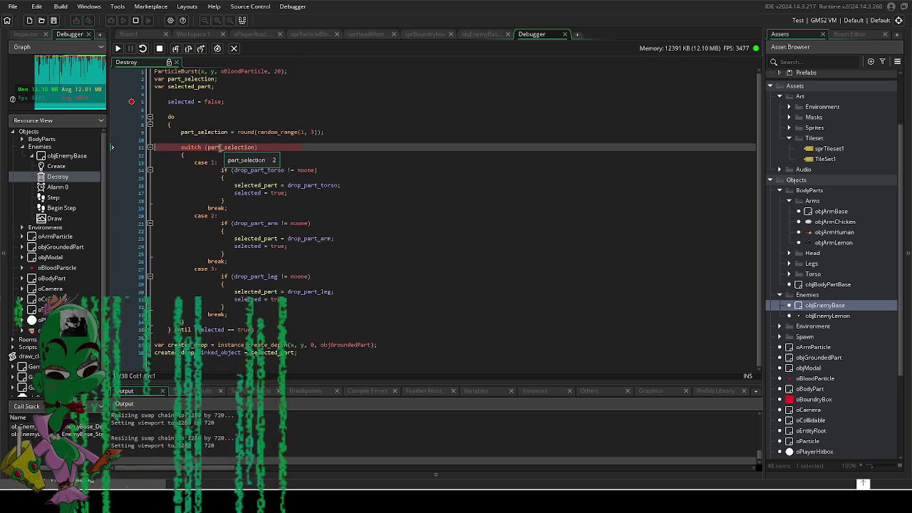
pyautogui.click(189, 50)
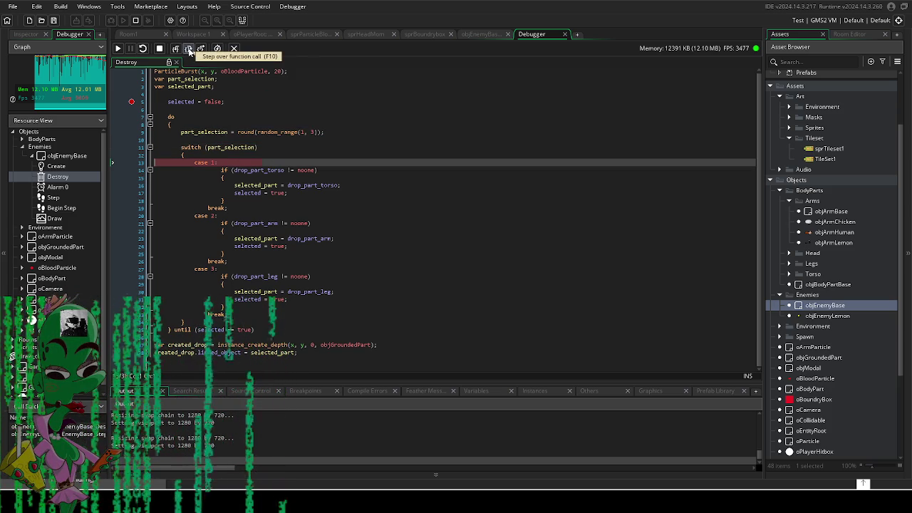
pyautogui.click(189, 49)
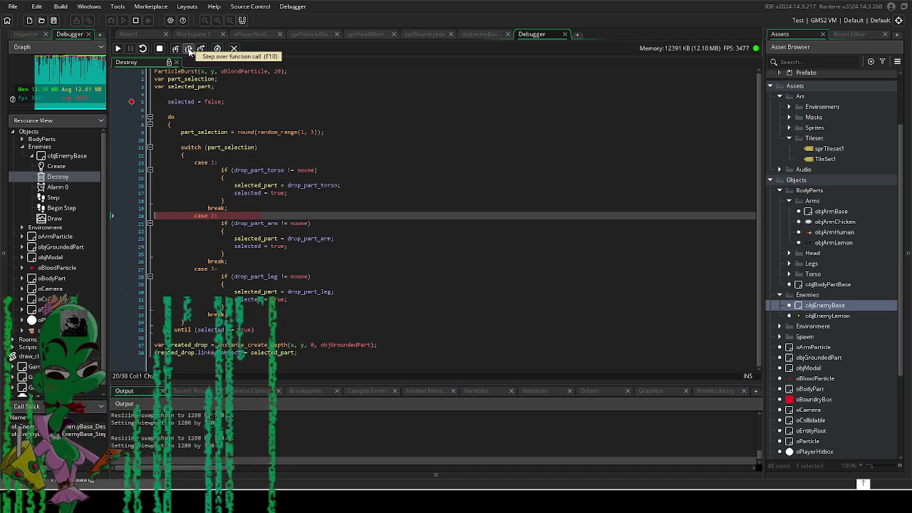
pyautogui.click(188, 50)
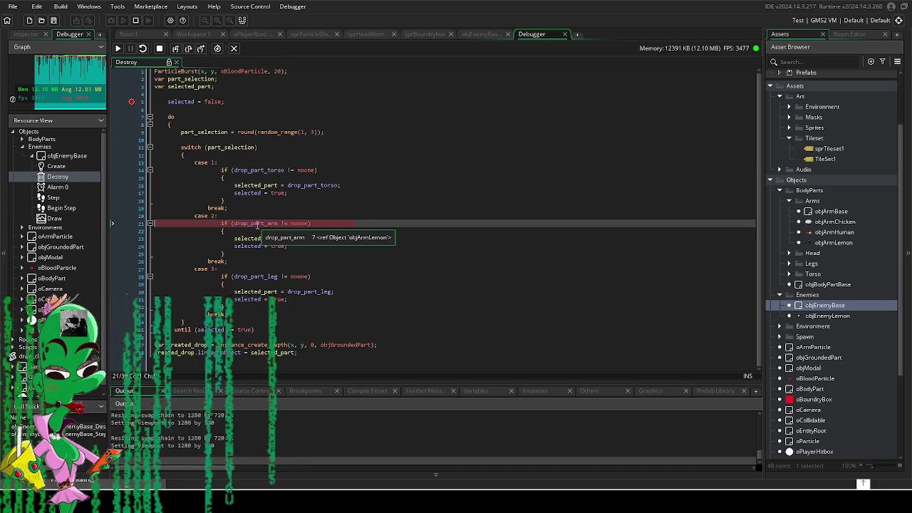
pyautogui.click(190, 50)
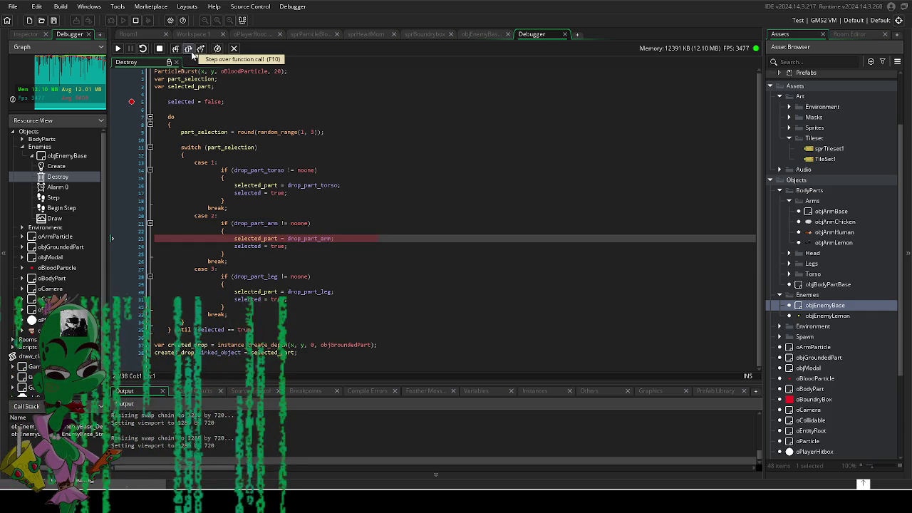
pyautogui.click(189, 49)
# - Step out of the loop and into line 37's instance_create_depth call for objGroundedPart
pyautogui.click(191, 52)
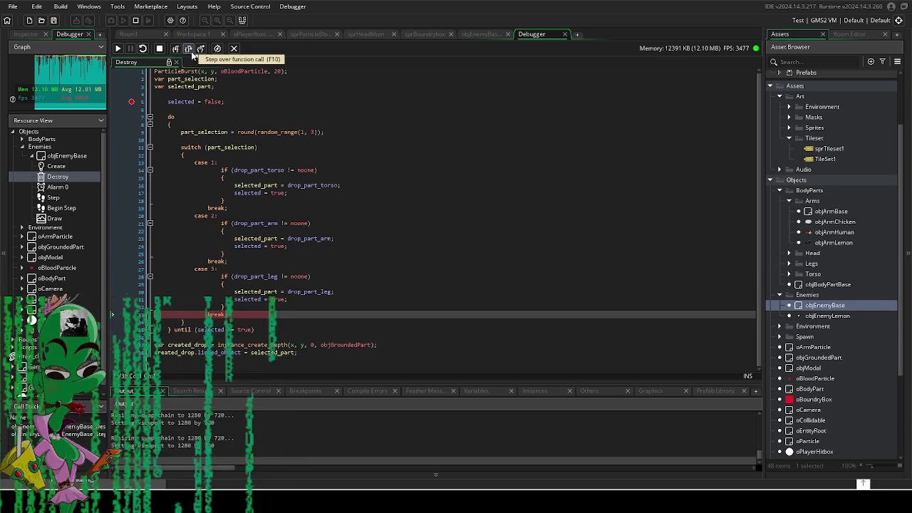
pyautogui.click(191, 51)
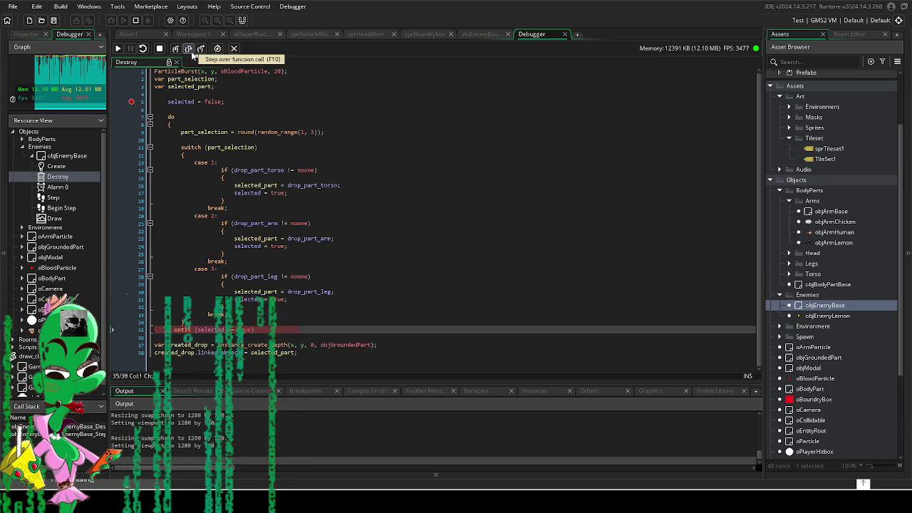
pyautogui.click(191, 52)
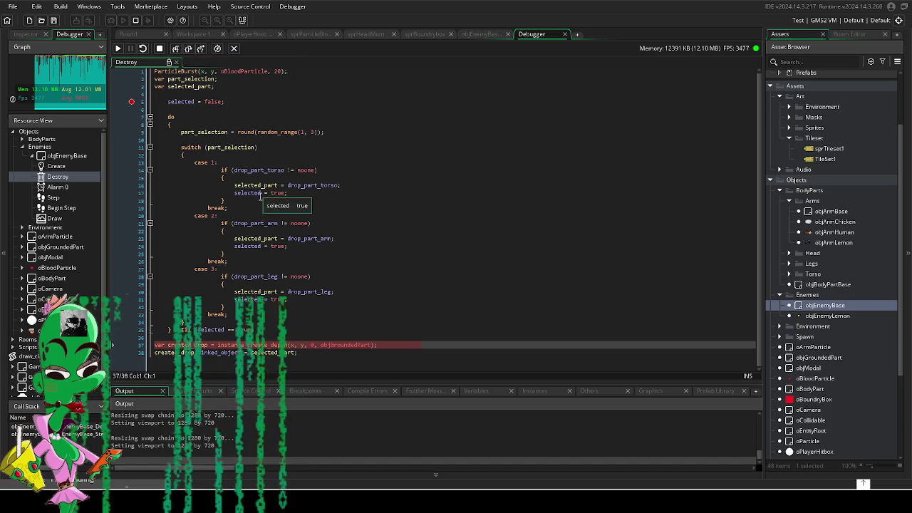
pyautogui.moveTo(357, 341)
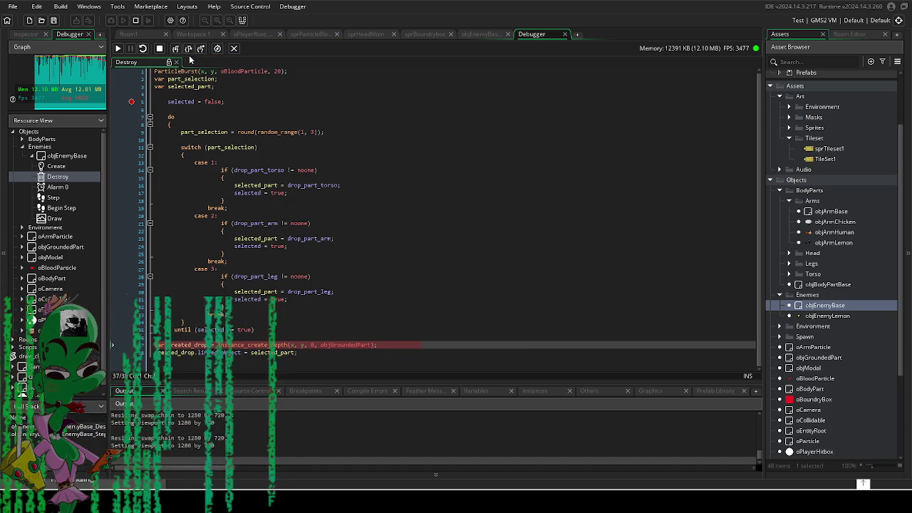
pyautogui.click(188, 50)
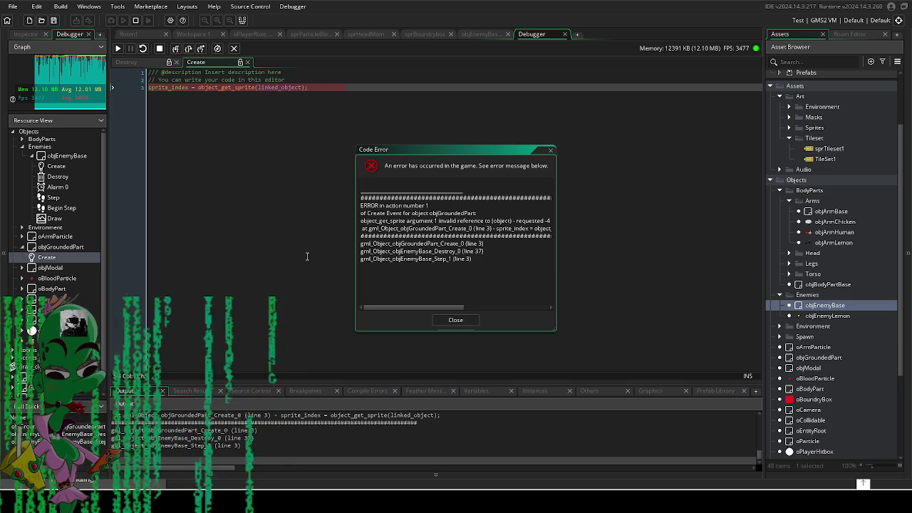
pyautogui.moveTo(283, 87)
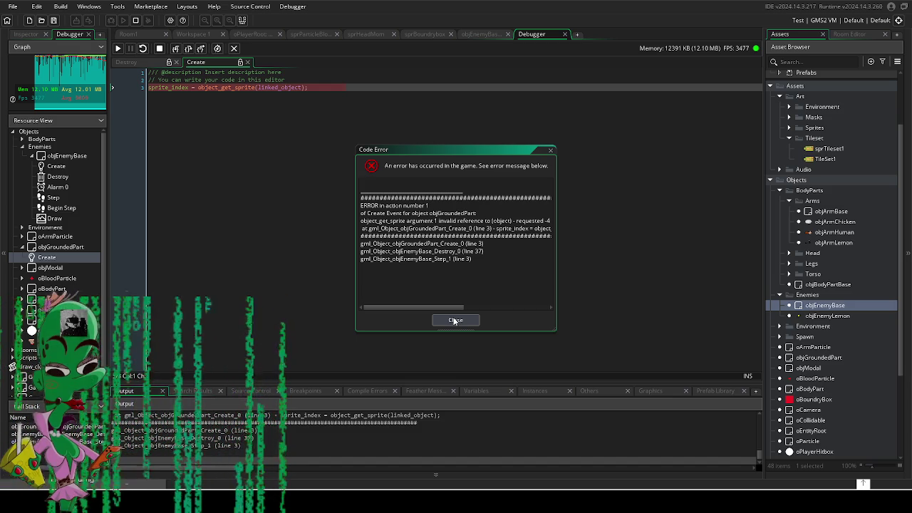
pyautogui.moveTo(451, 306)
pyautogui.mouseDown()
pyautogui.moveTo(502, 306)
pyautogui.moveTo(450, 311)
pyautogui.moveTo(464, 307)
pyautogui.mouseUp()
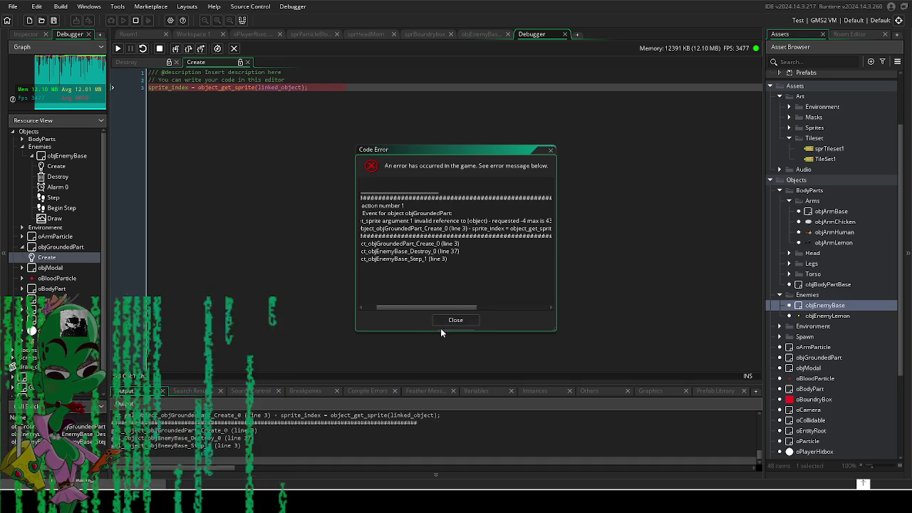
pyautogui.click(457, 319)
# - Open objGroundedPart and replace its Create code with the pasted instance_create_depth line
pyautogui.scroll(-2, 846, 287)
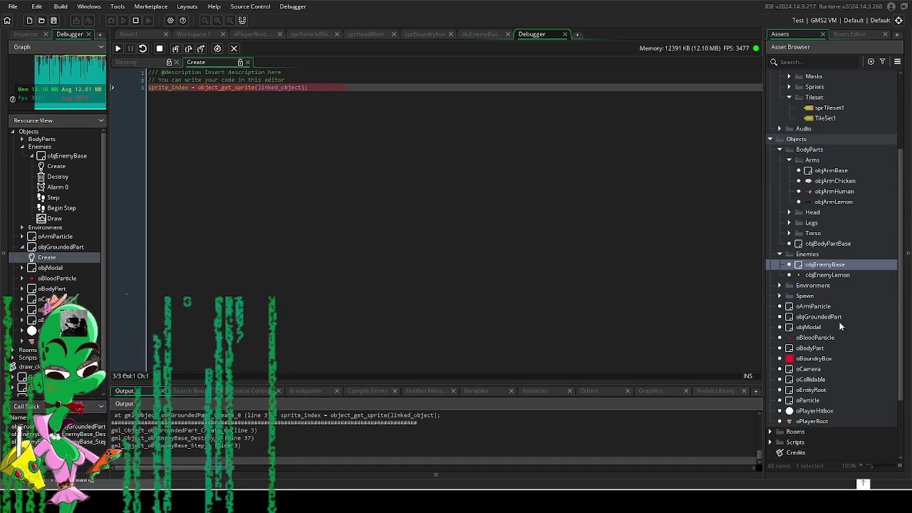
pyautogui.doubleClick(835, 317)
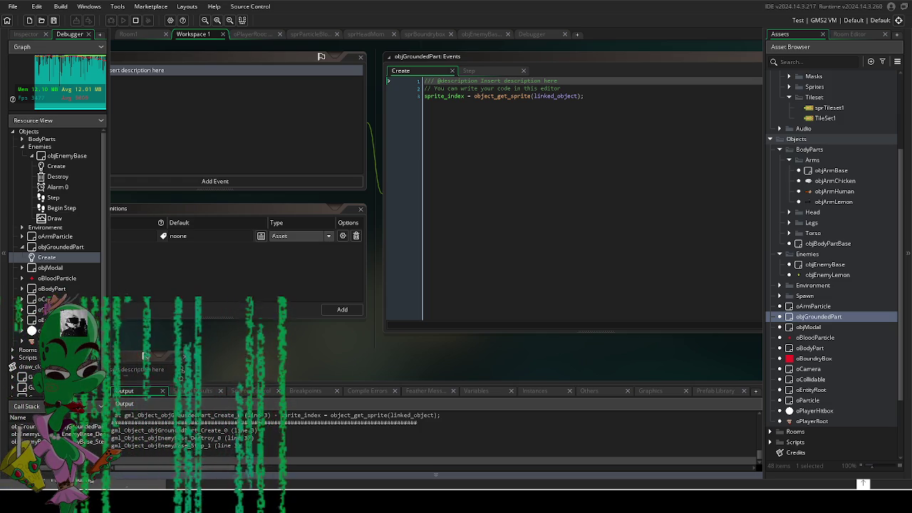
pyautogui.click(535, 167)
pyautogui.hotkey('ctrl', 'a')
pyautogui.write('var created_drop = instance_create_depth(x, y, 0, selected_part, { linked_object: selected_part });')
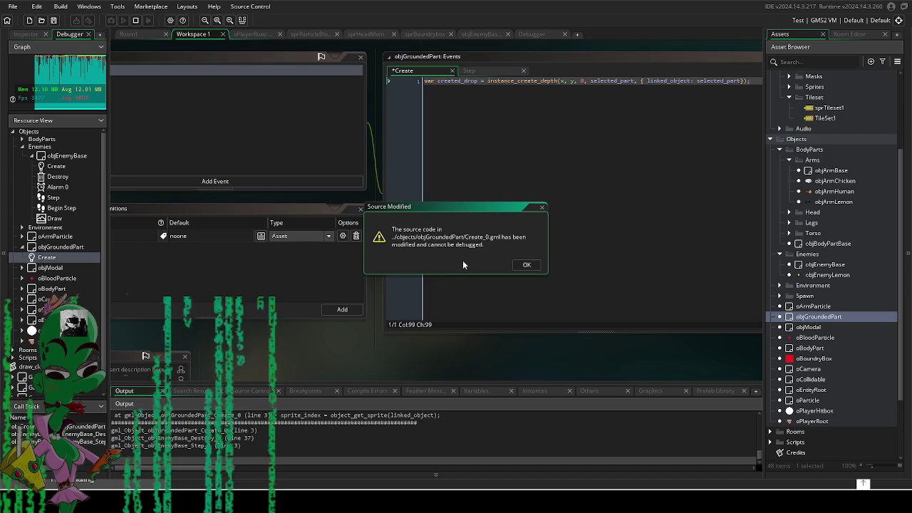
pyautogui.click(527, 265)
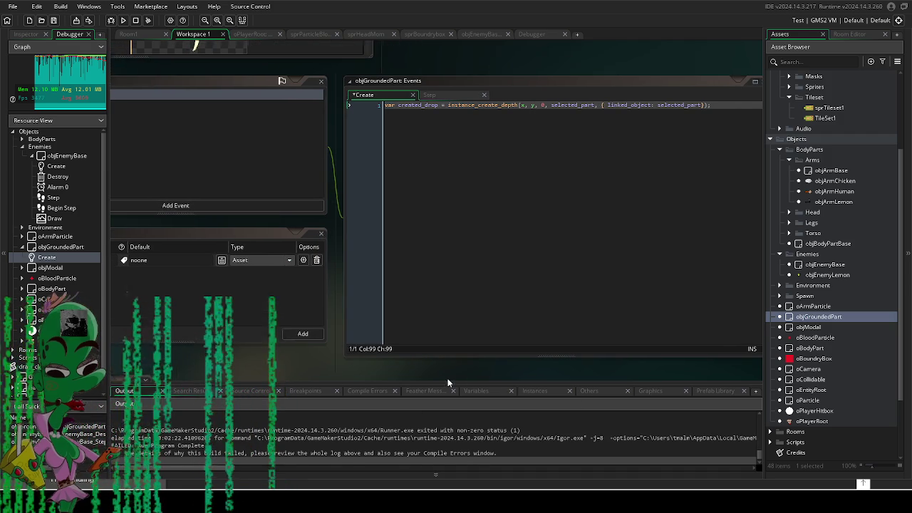
# - Undo the replacement to restore sprite_index = object_get_sprite(linked_object)
pyautogui.click(427, 105)
pyautogui.hotkey('ctrl', 'z')
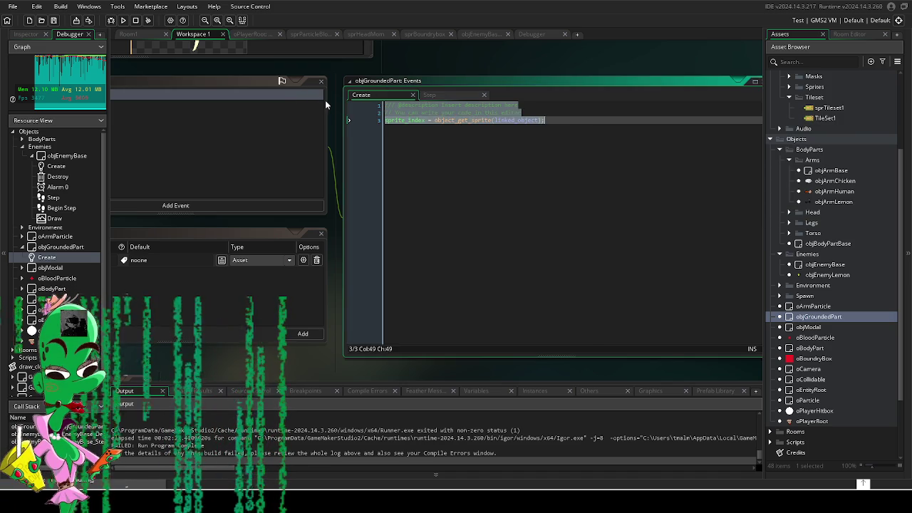
pyautogui.doubleClick(825, 264)
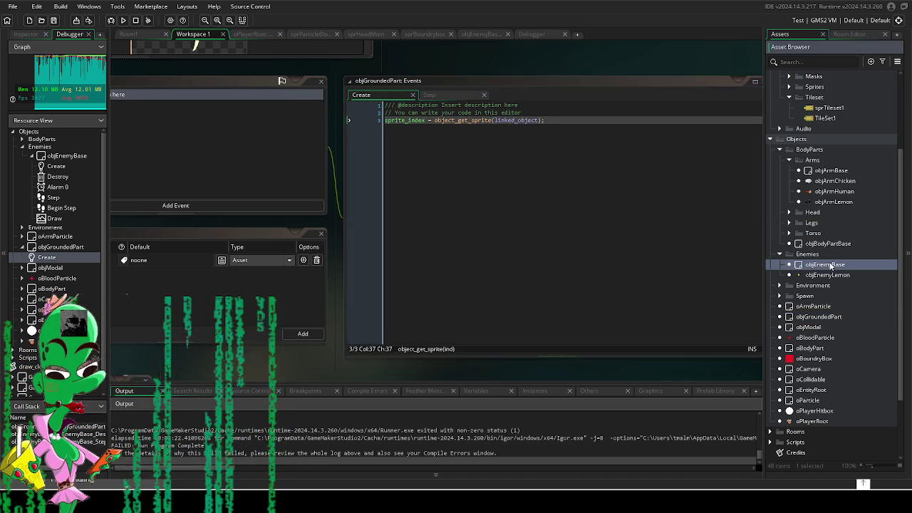
# - Replace Destroy lines 37–38 with instance_create_depth(x, y, 0, selected_part, { linked_object: selected_part }), then run
pyautogui.doubleClick(283, 69)
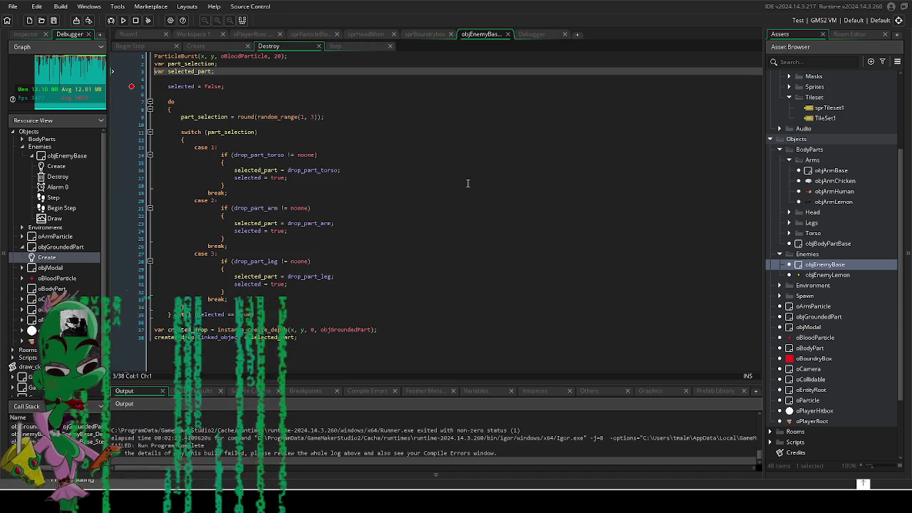
pyautogui.click(305, 341)
pyautogui.hotkey('ctrl', 'v')
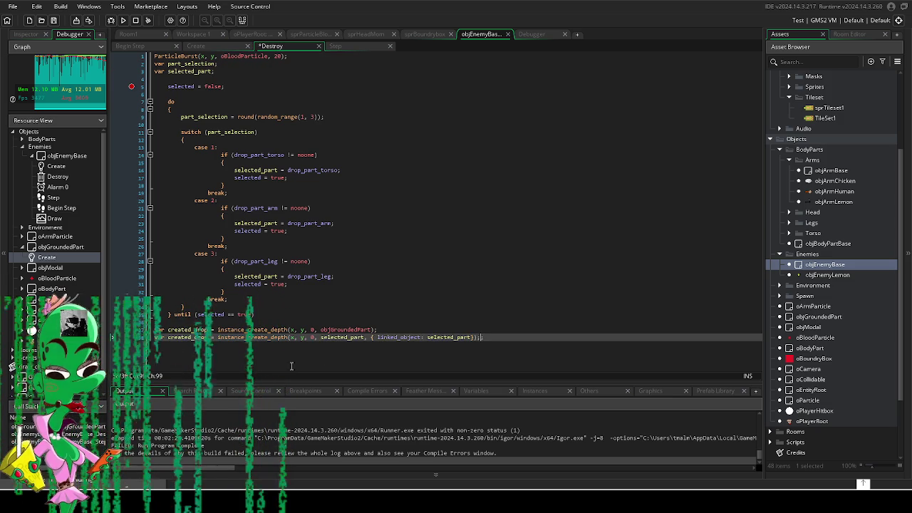
pyautogui.hotkey('ctrl', 'z')
pyautogui.hotkey('ctrl', 'z')
pyautogui.hotkey('ctrl', 'z')
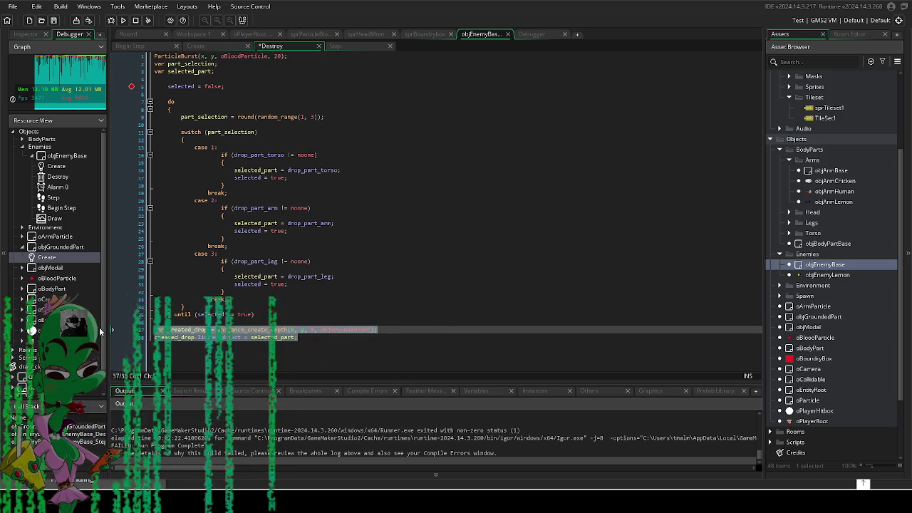
pyautogui.click(454, 277)
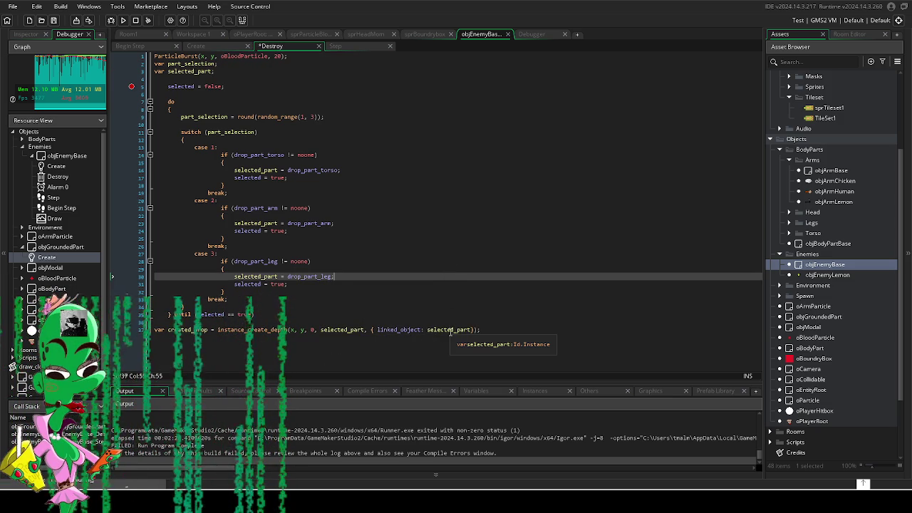
pyautogui.click(500, 321)
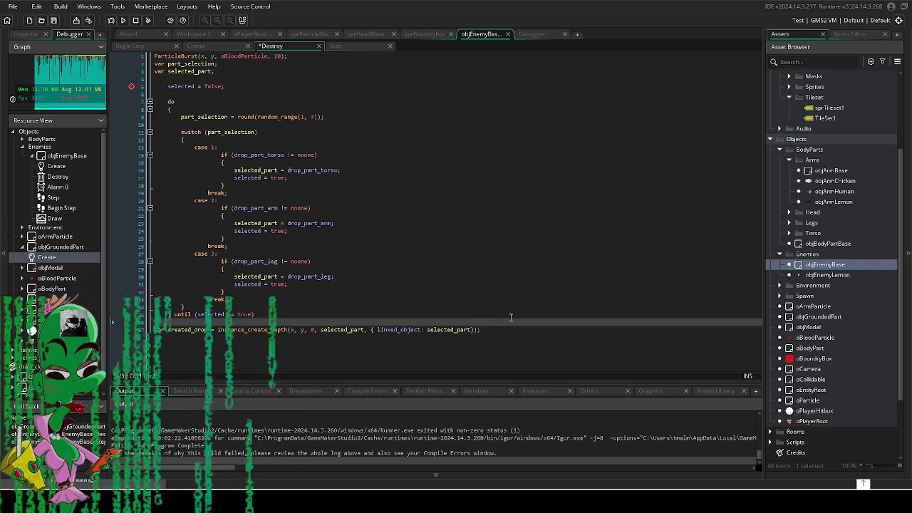
pyautogui.press('F5')
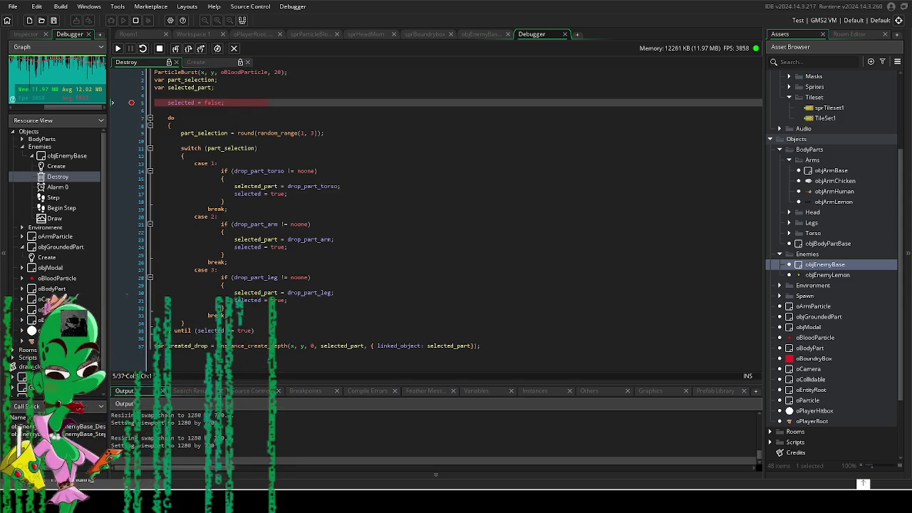
# - Move the Destroy event's breakpoint from line 5 to the drop-creation line 37
pyautogui.click(244, 155)
pyautogui.click(244, 102)
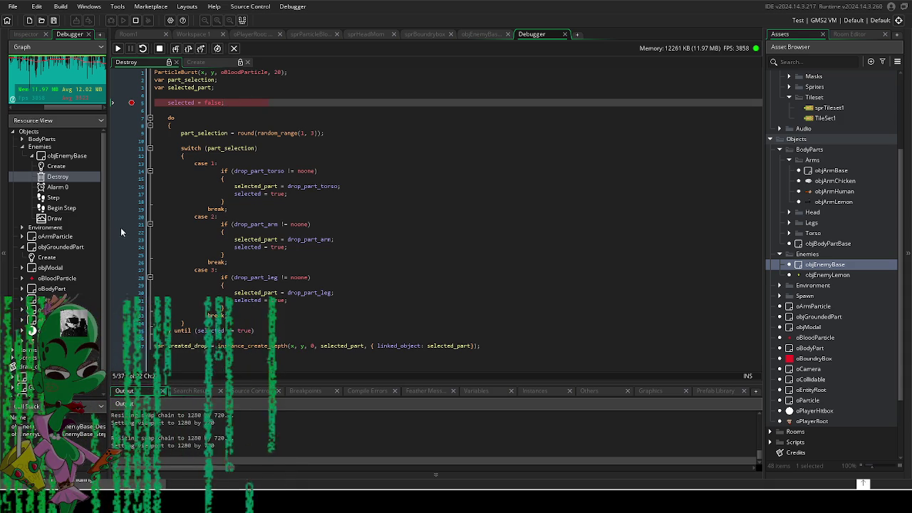
pyautogui.click(119, 348)
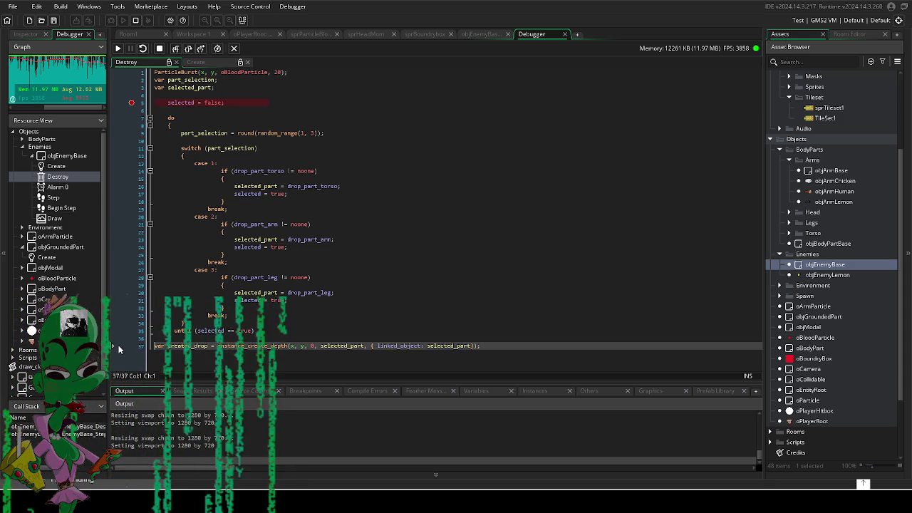
pyautogui.click(131, 346)
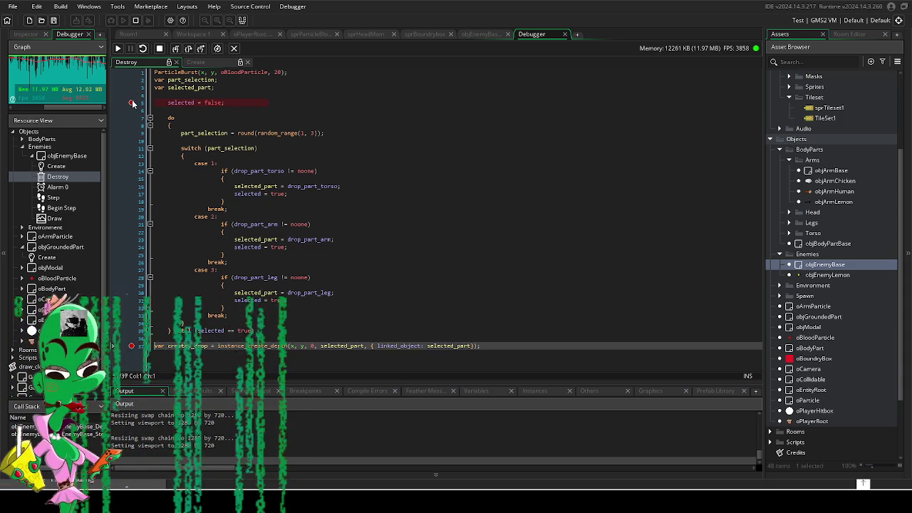
pyautogui.click(276, 330)
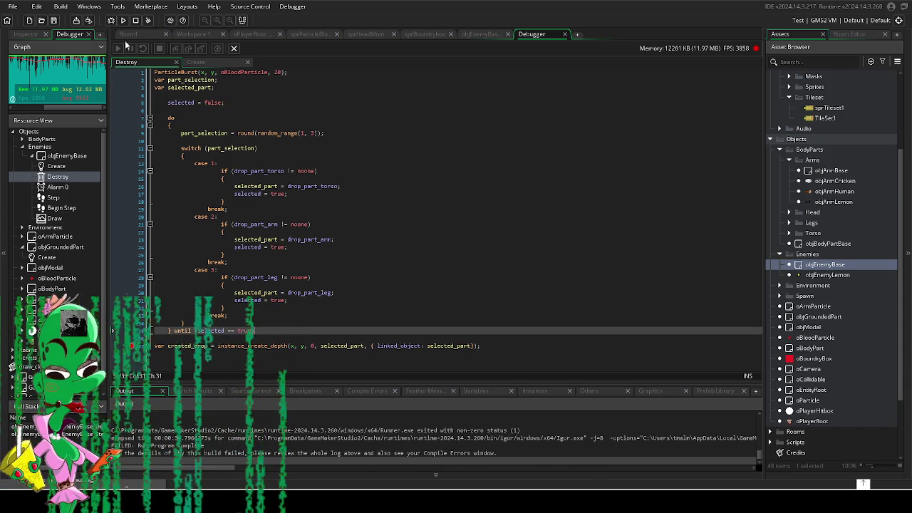
# - Restart the debug run, continue to the breakpoint, and step into Begin Step
pyautogui.press('F5')
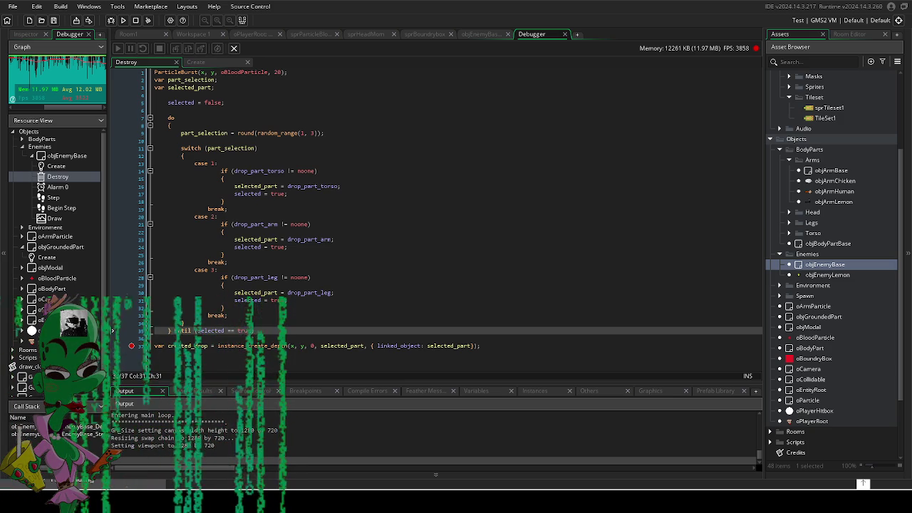
pyautogui.press('F5')
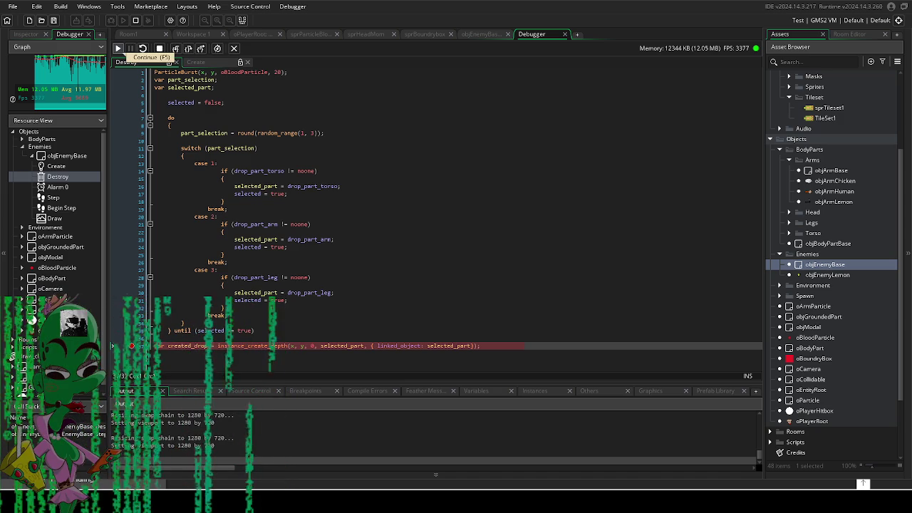
pyautogui.click(119, 48)
pyautogui.click(354, 292)
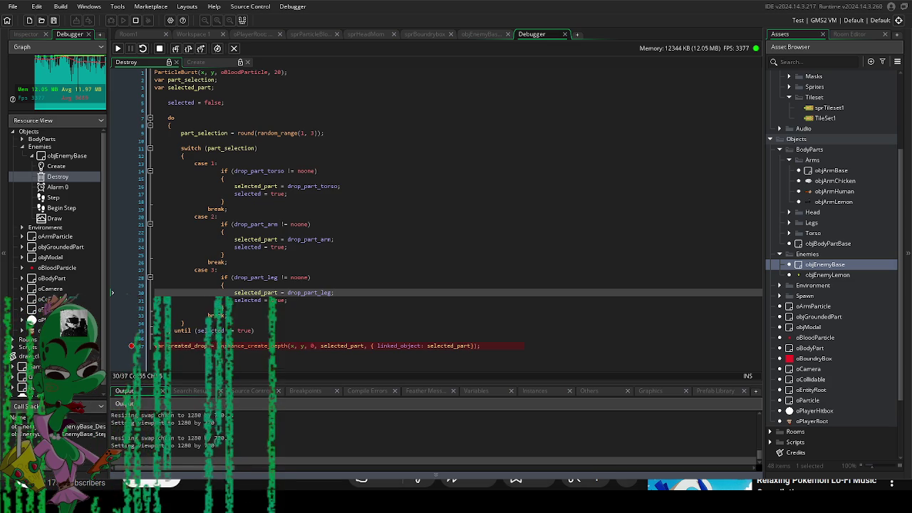
pyautogui.click(287, 247)
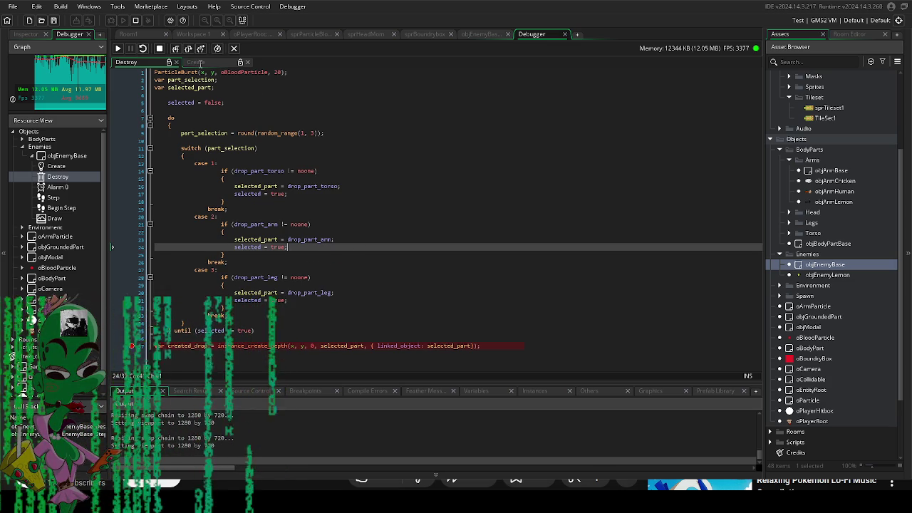
pyautogui.click(188, 49)
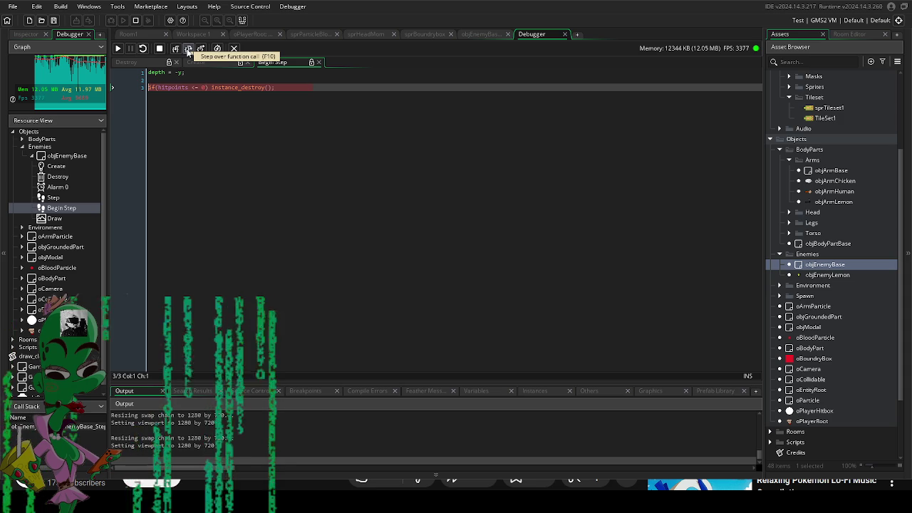
# - Check depth's value, then continue until objBodyPartBase's Step line 15 error appears
pyautogui.moveTo(177, 88)
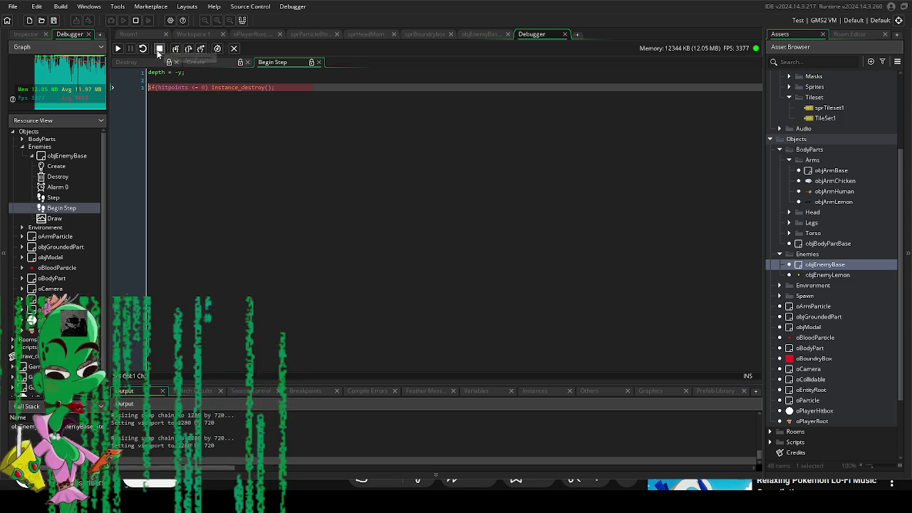
pyautogui.moveTo(155, 74)
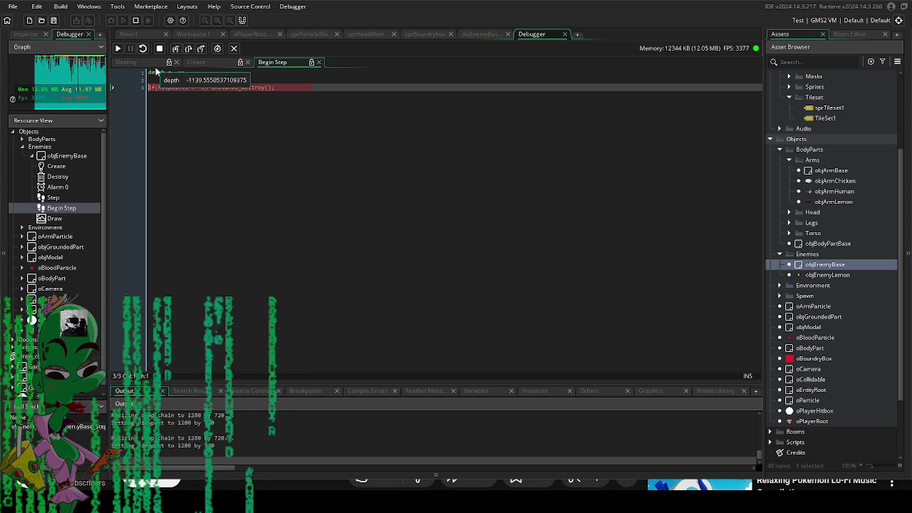
pyautogui.click(120, 50)
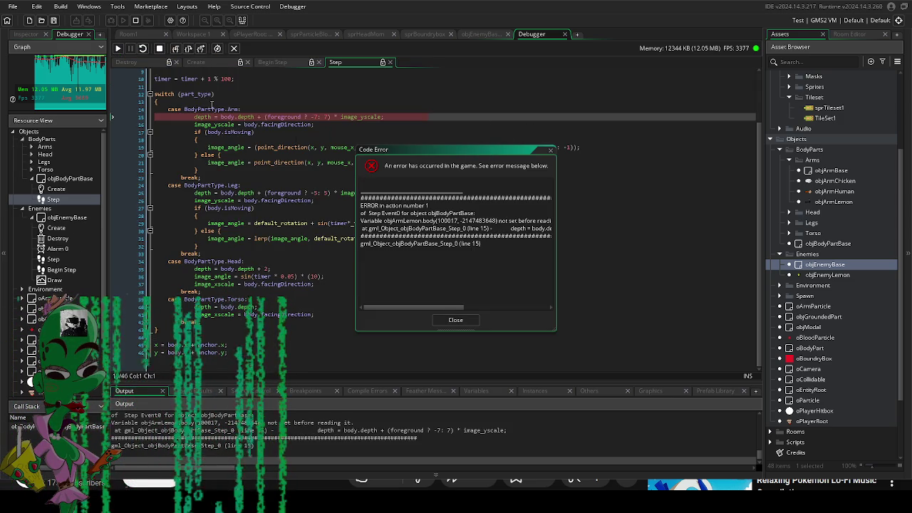
# - Add a breakpoint on Step line 15 and move the error message aside
pyautogui.moveTo(199, 119)
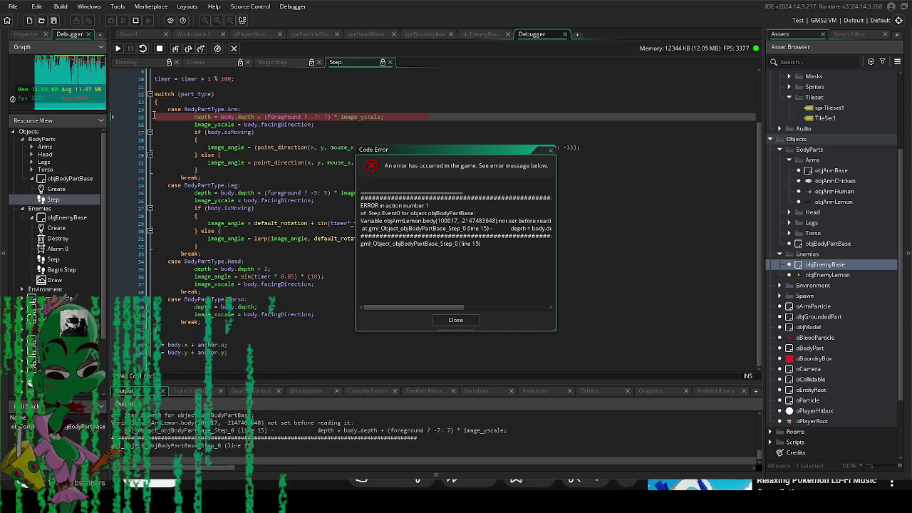
pyautogui.click(132, 118)
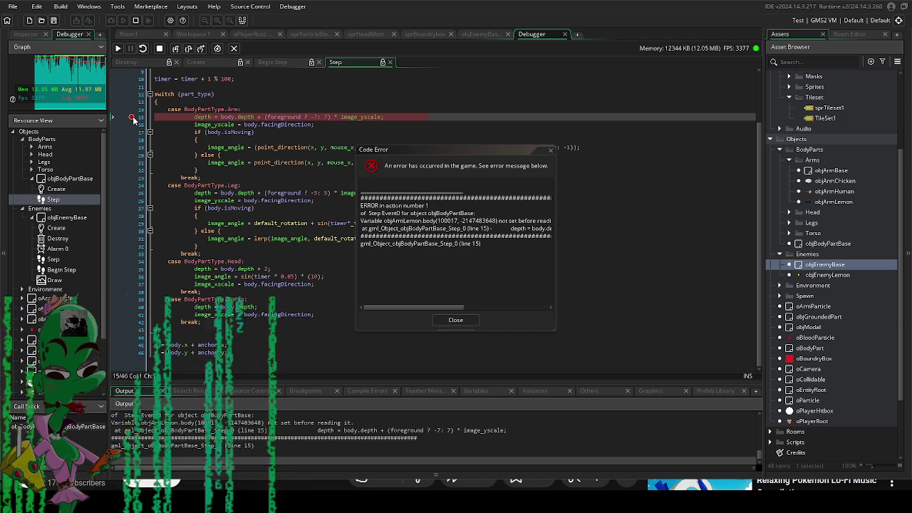
pyautogui.moveTo(460, 152)
pyautogui.mouseDown()
pyautogui.moveTo(389, 176)
pyautogui.moveTo(390, 188)
pyautogui.mouseUp()
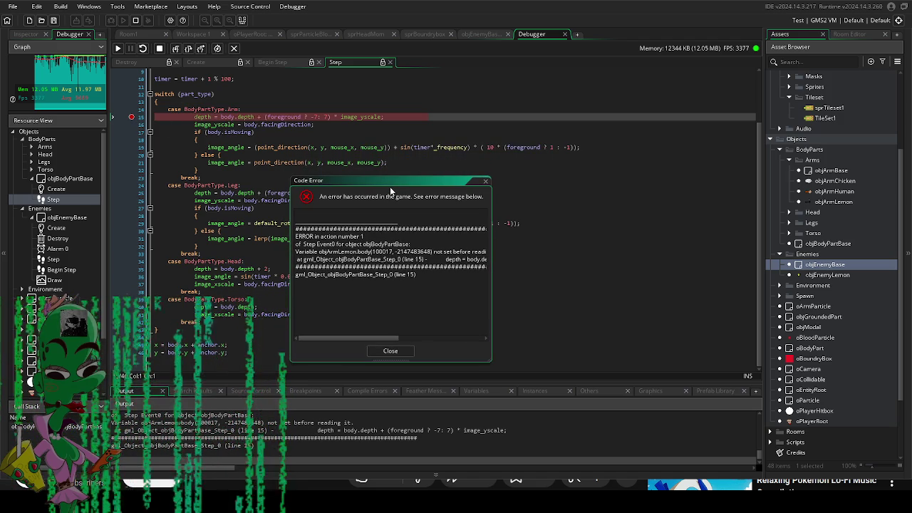
pyautogui.moveTo(231, 114)
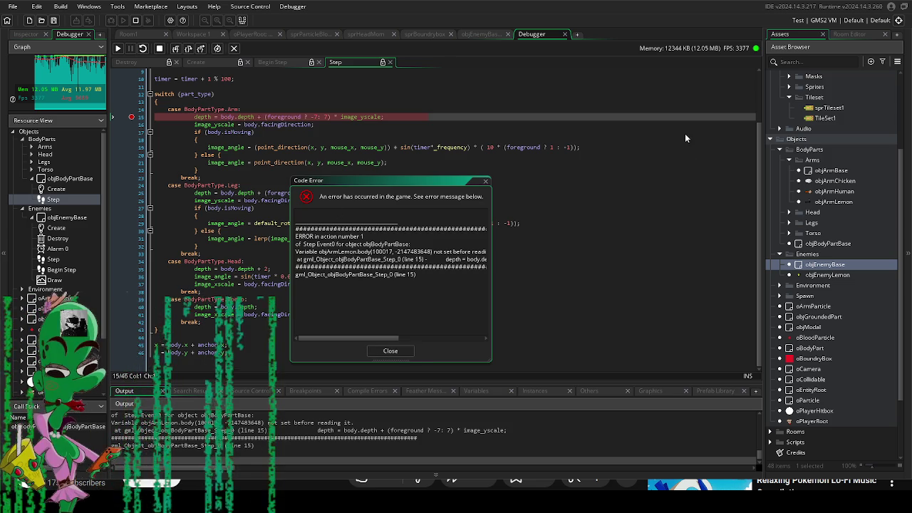
pyautogui.click(257, 216)
pyautogui.moveTo(356, 180); pyautogui.dragTo(521, 173)
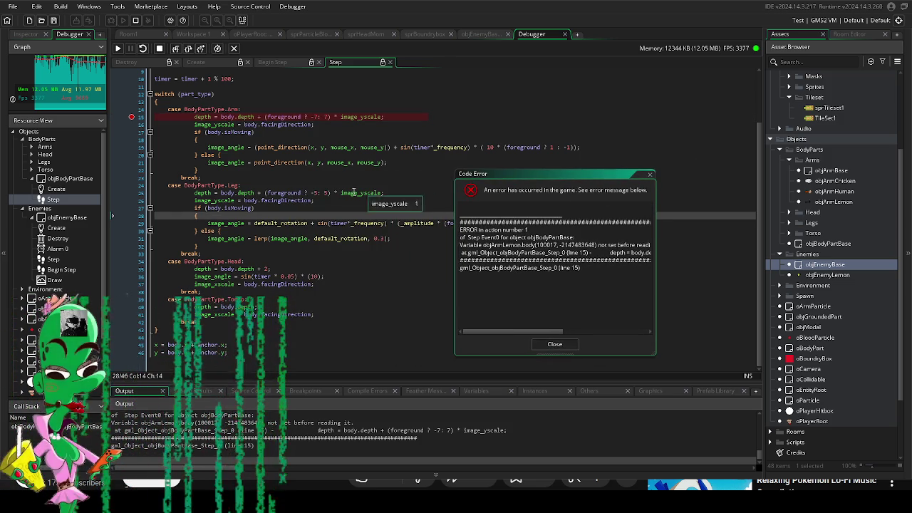
# - Scroll through the code, then open objEnemyBase's Destroy event
pyautogui.scroll(3, 335, 193)
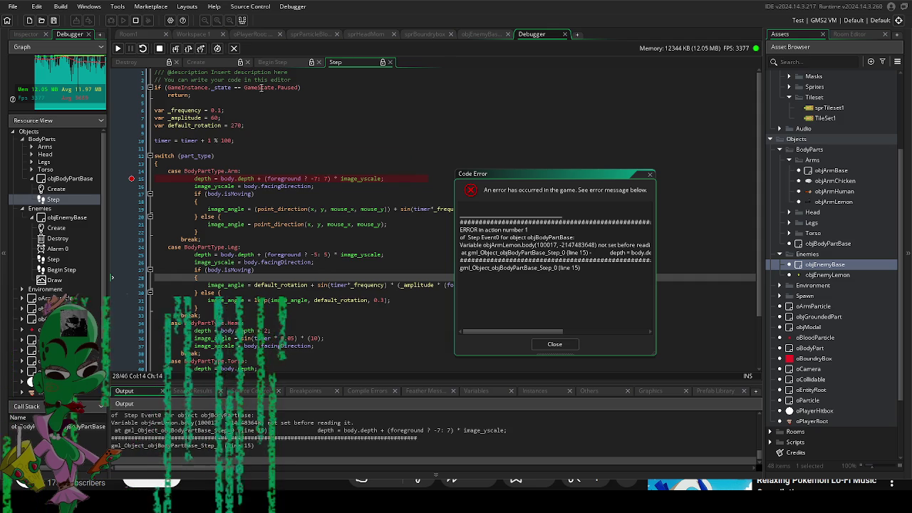
pyautogui.scroll(-3, 216, 182)
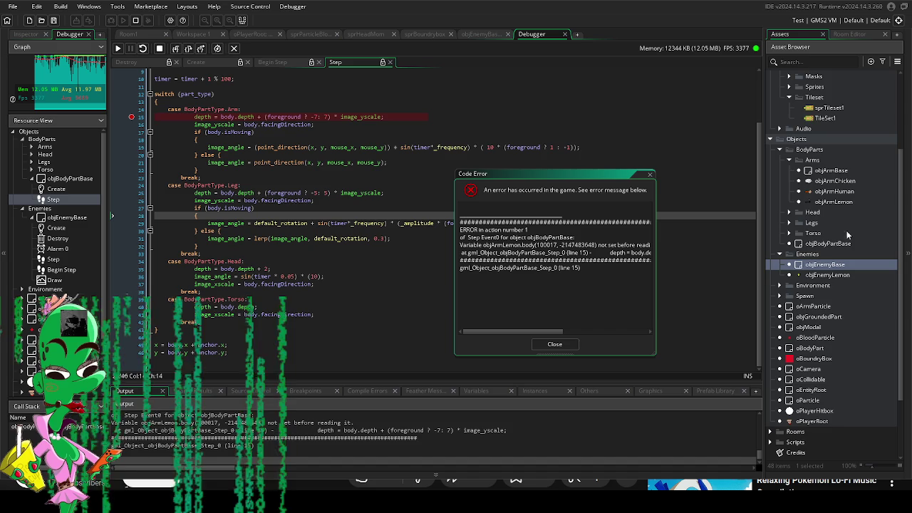
pyautogui.scroll(2, 846, 197)
pyautogui.scroll(-2, 850, 222)
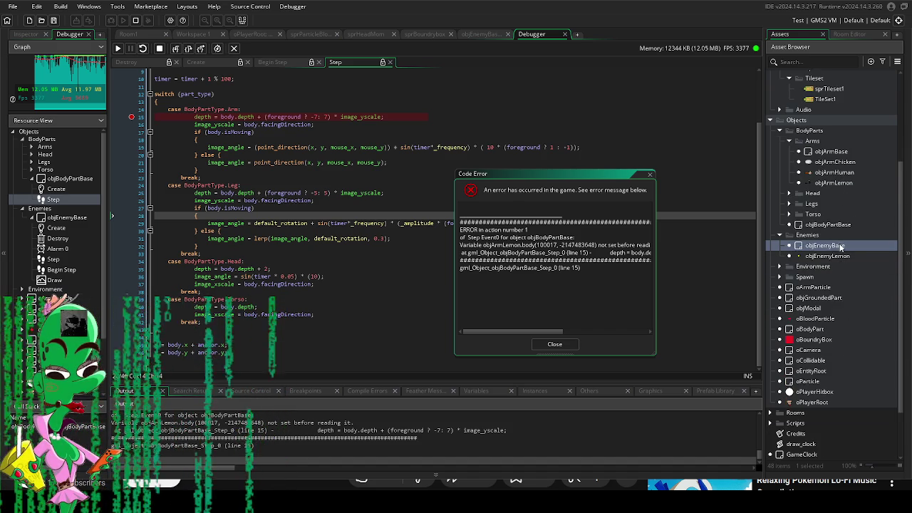
pyautogui.doubleClick(843, 246)
pyautogui.doubleClick(283, 70)
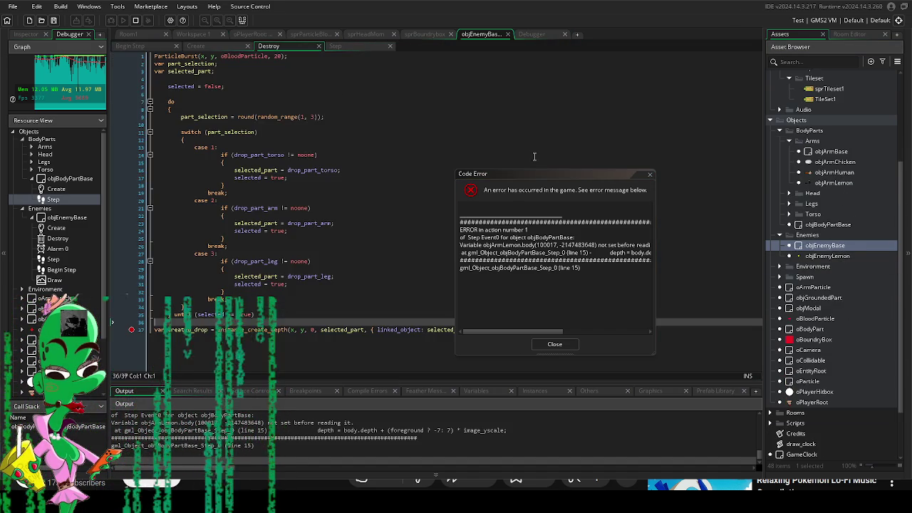
# - Inspect objEnemyBase's Create and Begin Step code around instance_destroy and close the code error
pyautogui.click(198, 47)
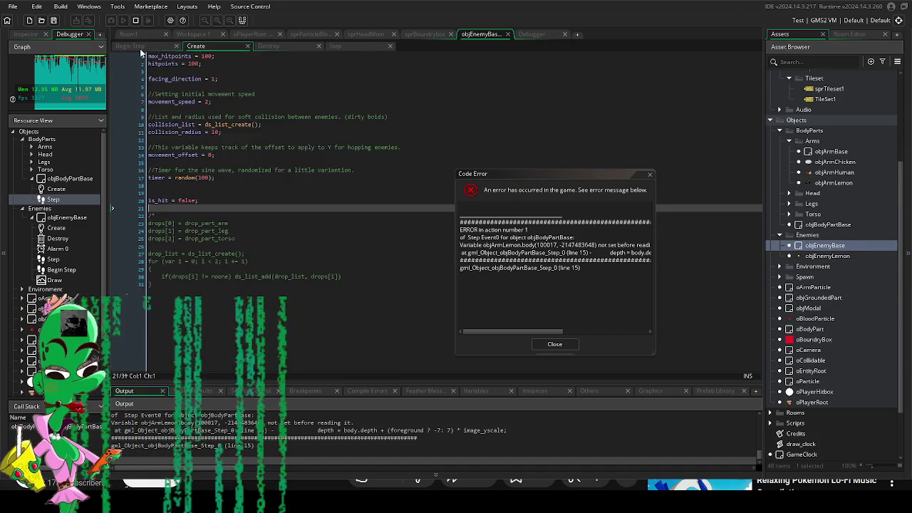
pyautogui.click(130, 46)
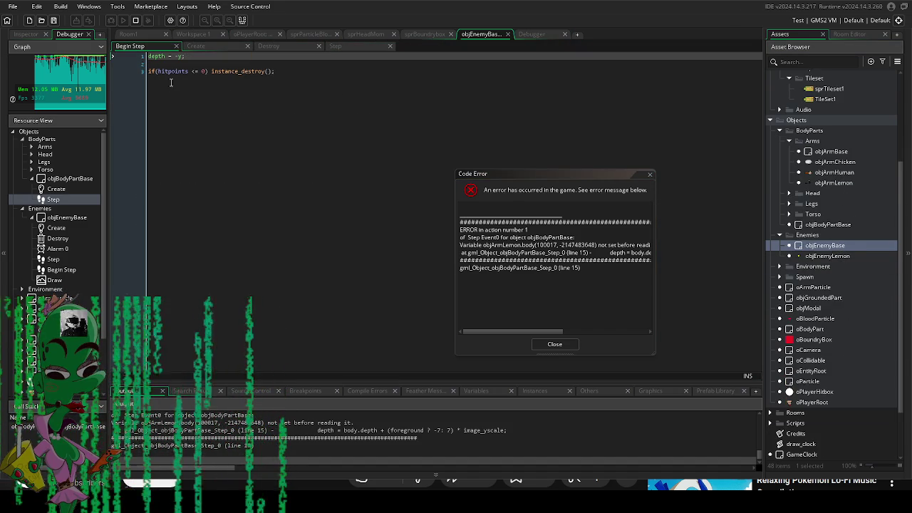
pyautogui.click(319, 71)
pyautogui.click(238, 71)
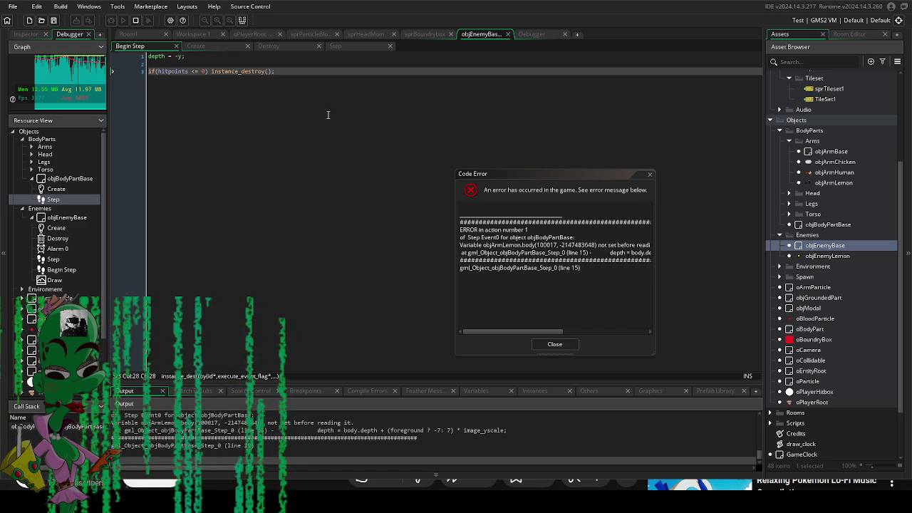
pyautogui.click(555, 344)
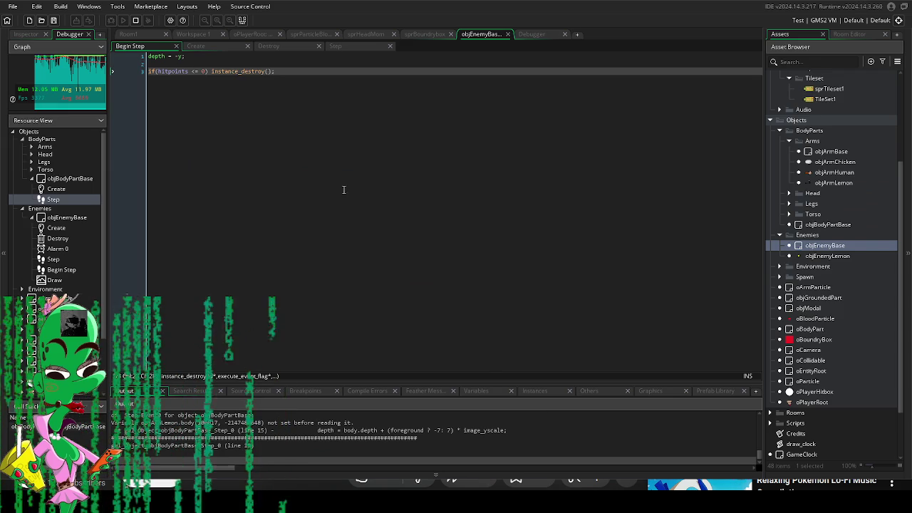
pyautogui.press('Right')
pyautogui.press('Right')
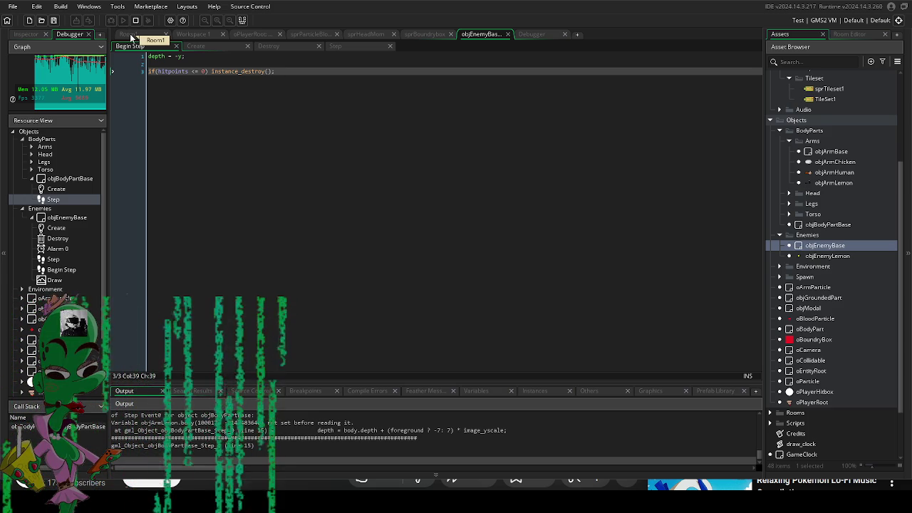
# - Back in the Debugger, scroll the Step code, show the Destroy event, and stop the game
pyautogui.click(536, 35)
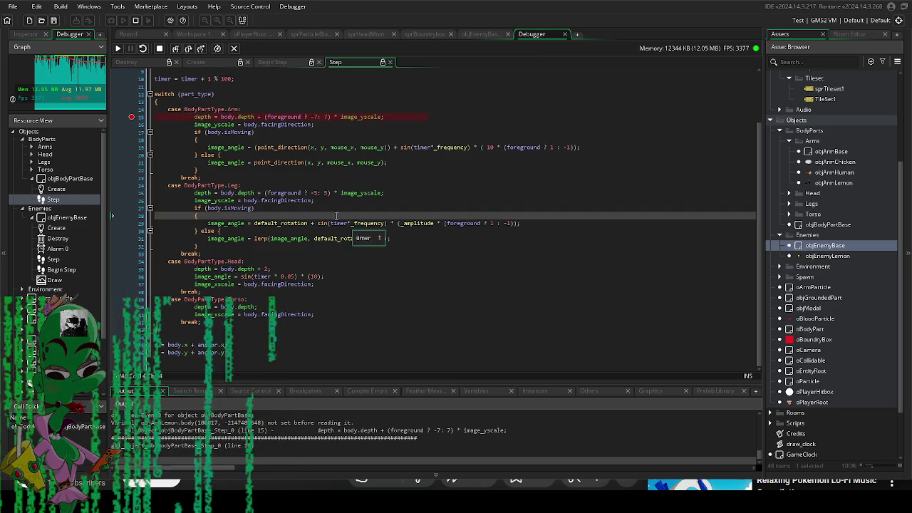
pyautogui.scroll(3, 313, 207)
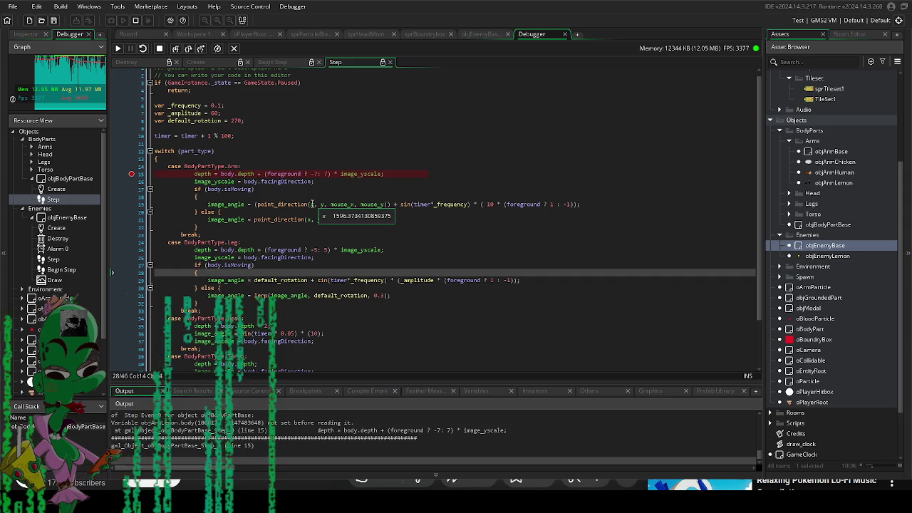
pyautogui.scroll(-3, 308, 207)
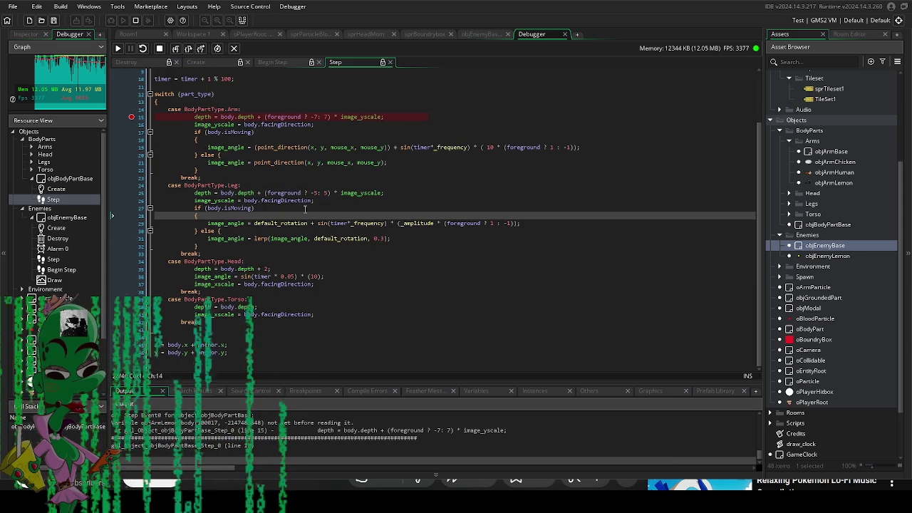
pyautogui.scroll(3, 305, 208)
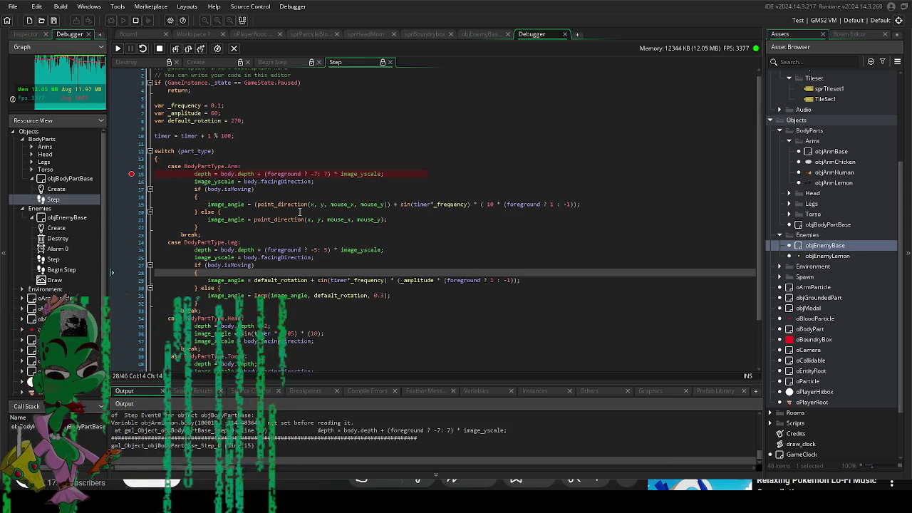
pyautogui.scroll(1, 300, 213)
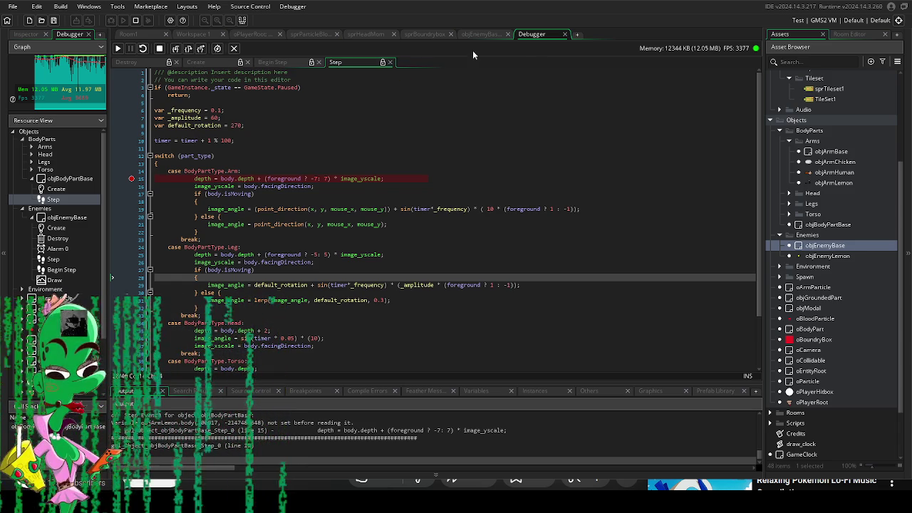
pyautogui.click(124, 65)
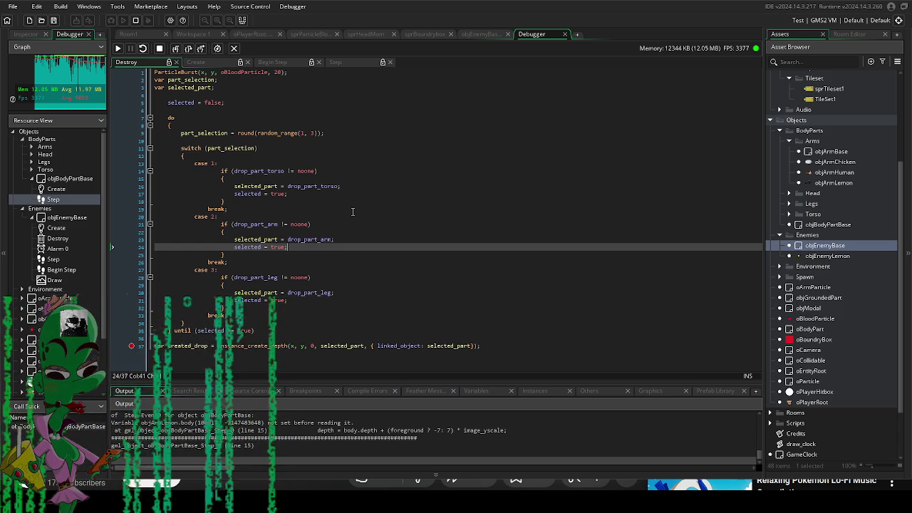
pyautogui.click(159, 48)
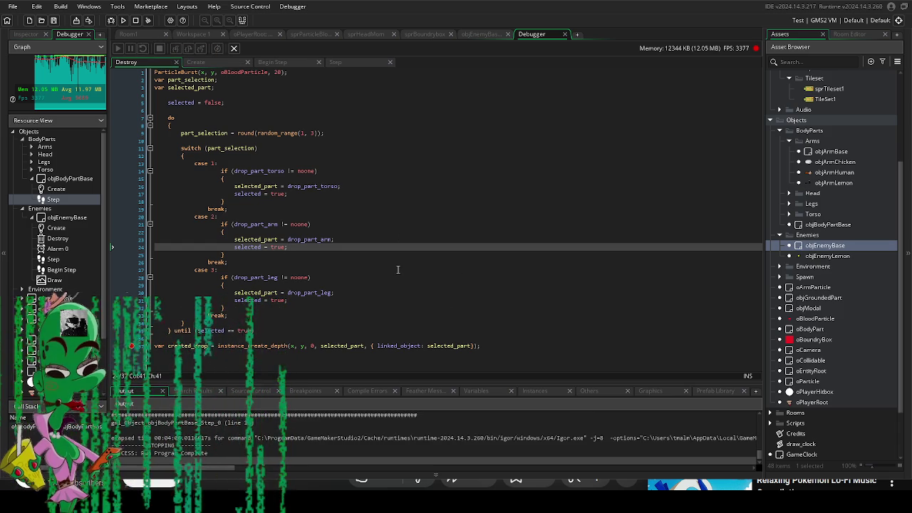
# - Change line 37's created object from selected_part to objGroundedPart and rerun the game
pyautogui.click(366, 347)
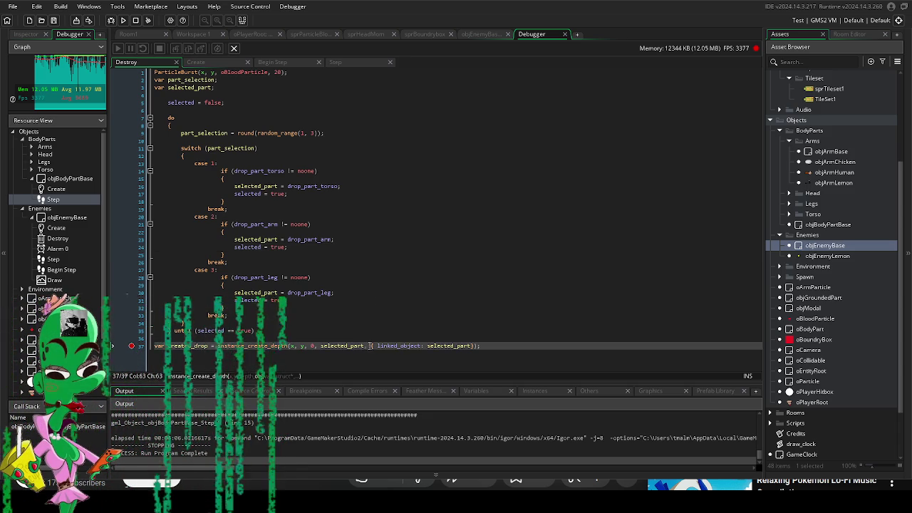
pyautogui.doubleClick(342, 345)
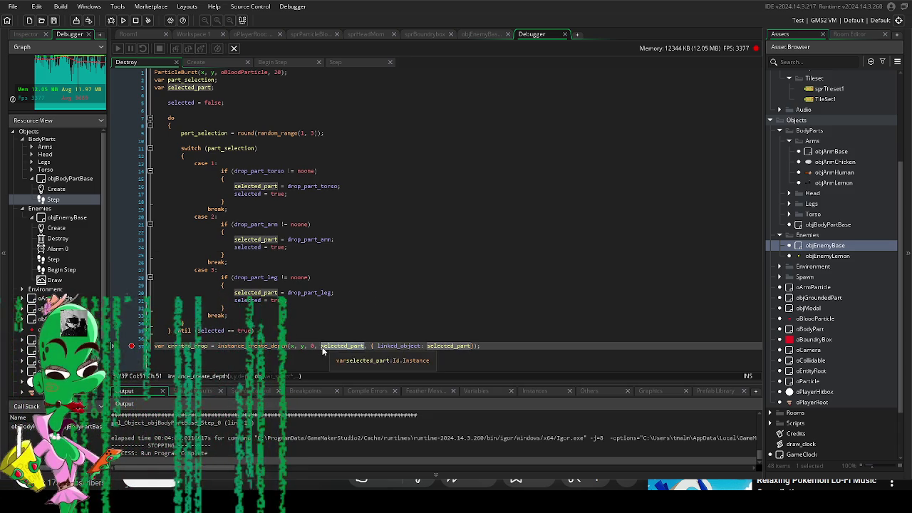
pyautogui.write('objGroun')
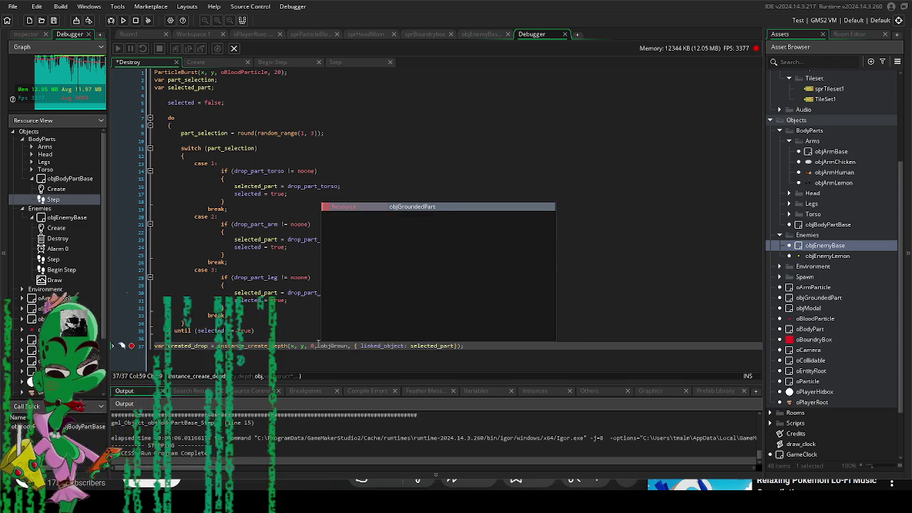
pyautogui.press('Return')
pyautogui.click(430, 285)
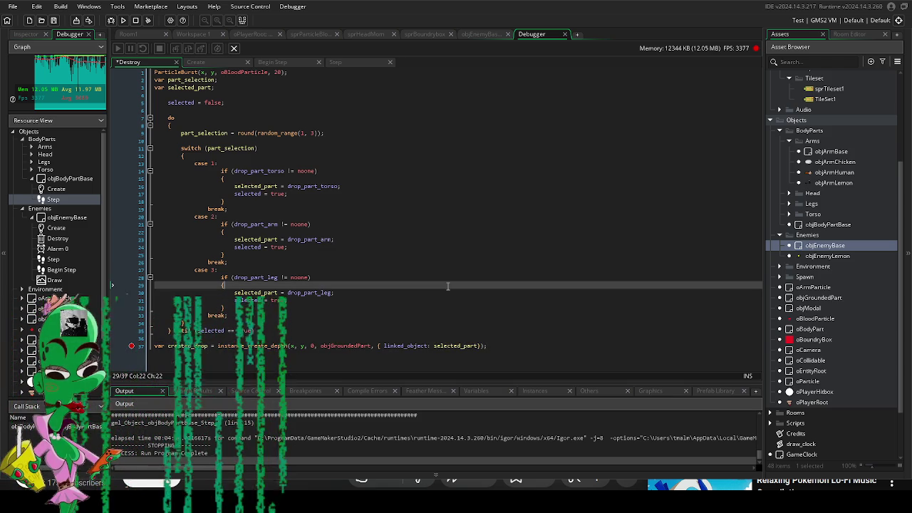
pyautogui.click(111, 20)
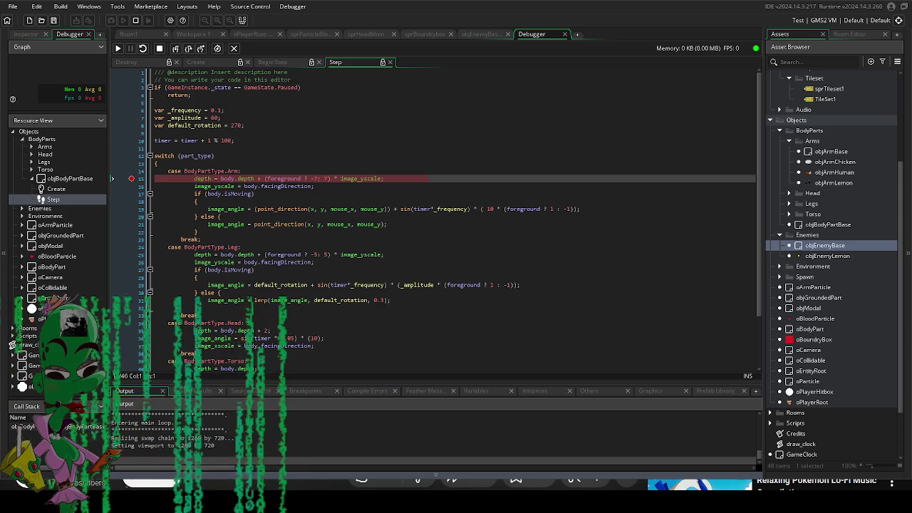
# - Stop the debugged game and launch it again
pyautogui.hotkey('shift', 'F5')
pyautogui.scroll(-3, 435, 214)
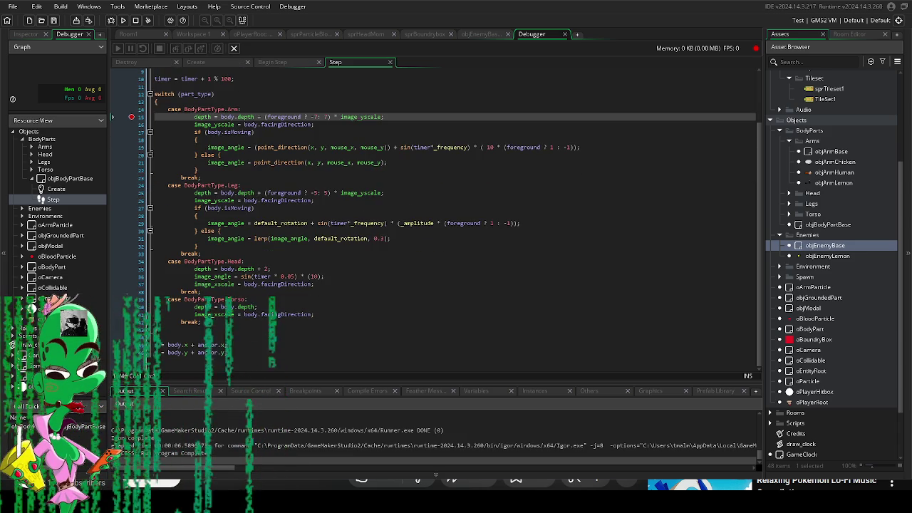
pyautogui.click(123, 20)
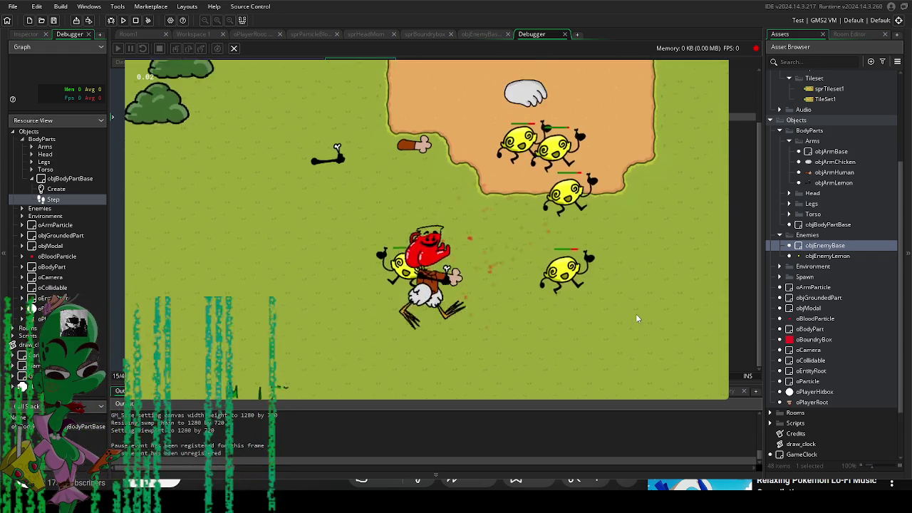
# - Fight the lemon enemies with WASD movement and mouse attacks, then walk to a dropped arm
pyautogui.press('a')
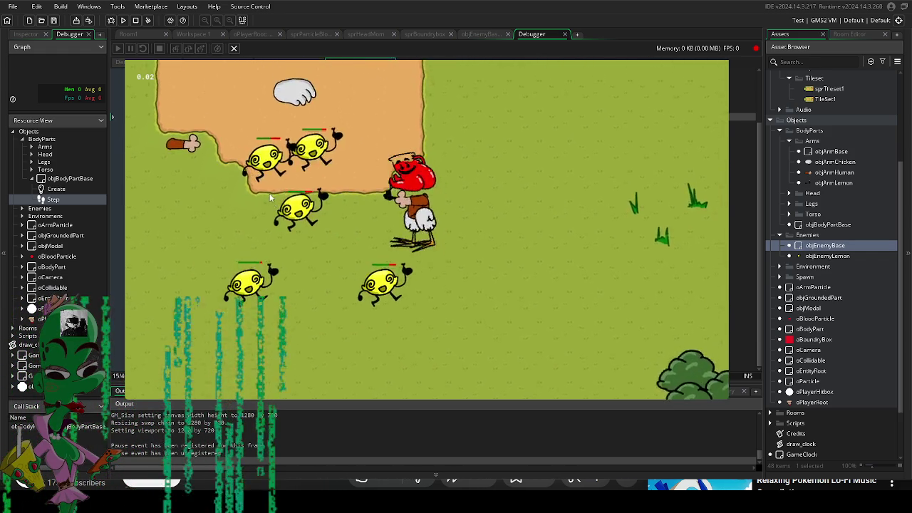
pyautogui.press('s')
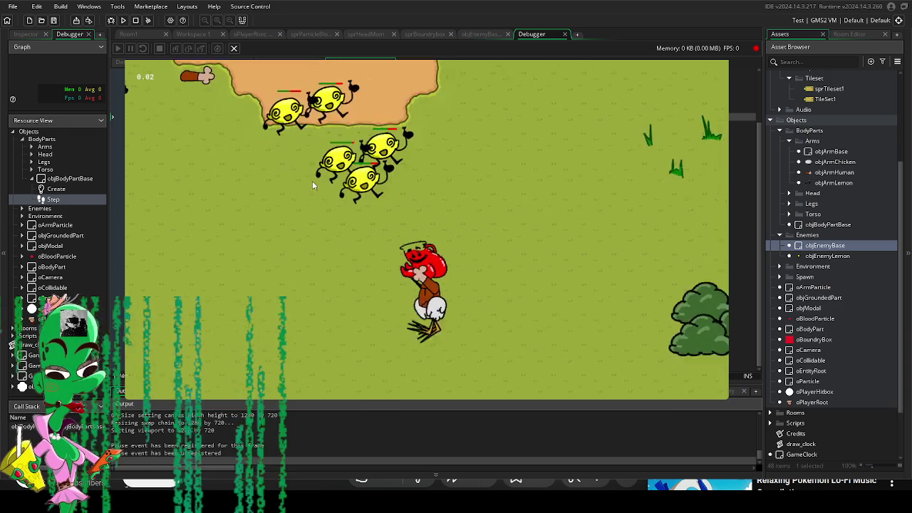
pyautogui.press('s')
pyautogui.click(341, 197)
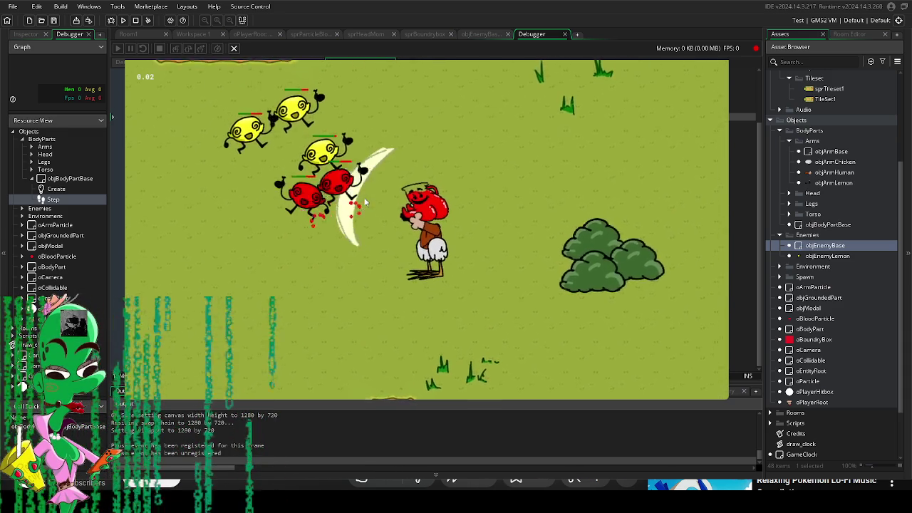
pyautogui.press('w')
pyautogui.click(385, 317)
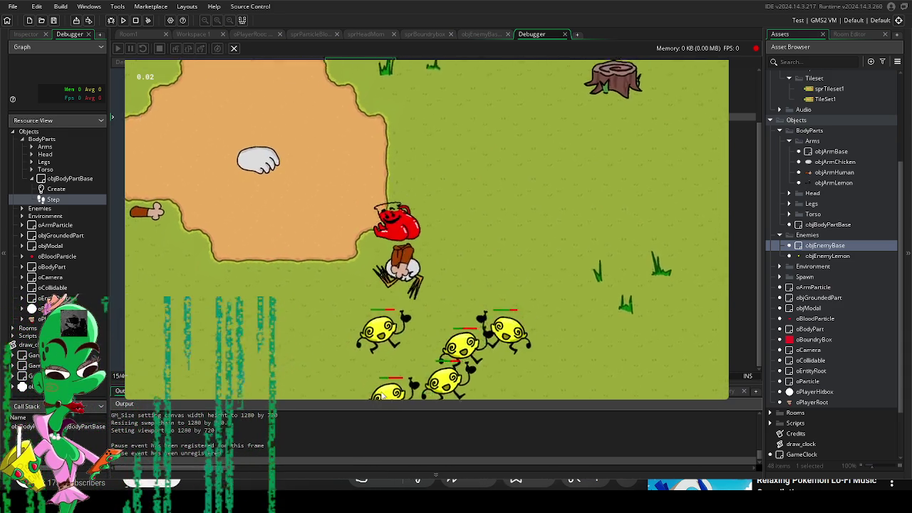
pyautogui.press('d')
pyautogui.press('s')
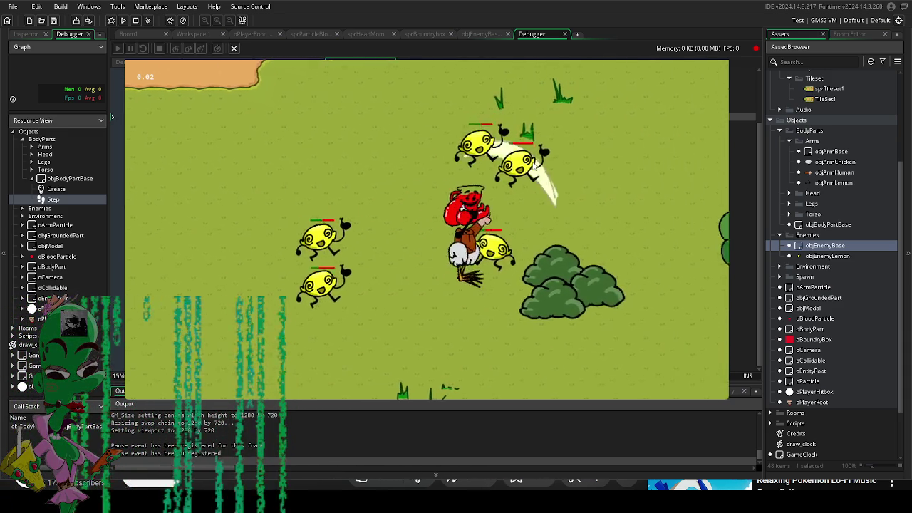
pyautogui.press('d')
pyautogui.click(364, 182)
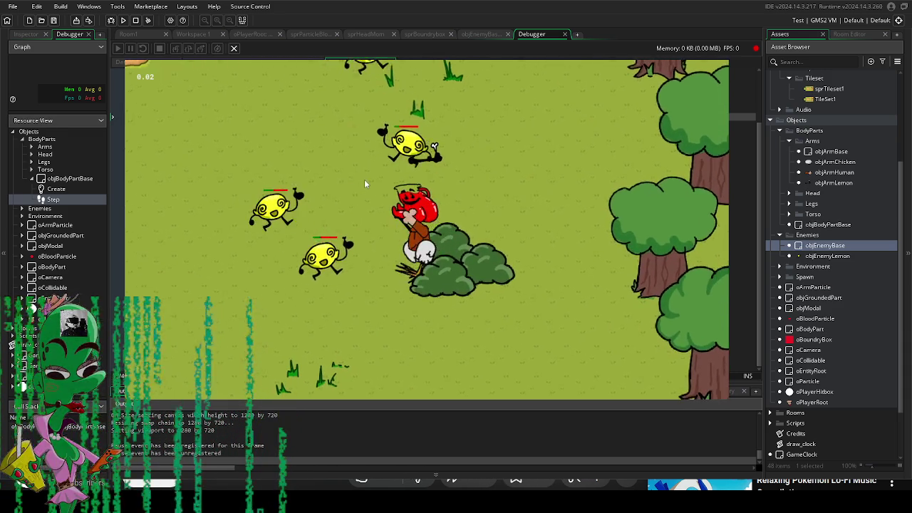
pyautogui.press('a')
pyautogui.press('w')
pyautogui.click(363, 203)
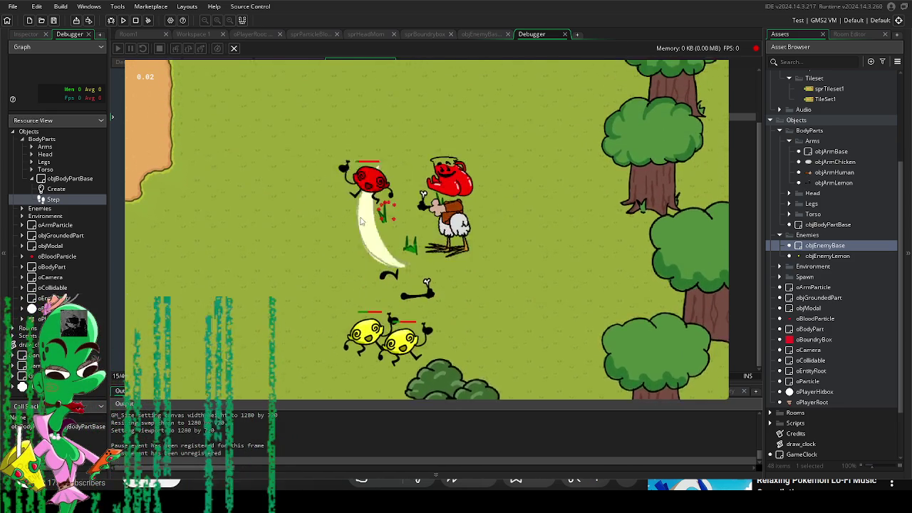
pyautogui.press('a')
pyautogui.press('w')
pyautogui.click(617, 286)
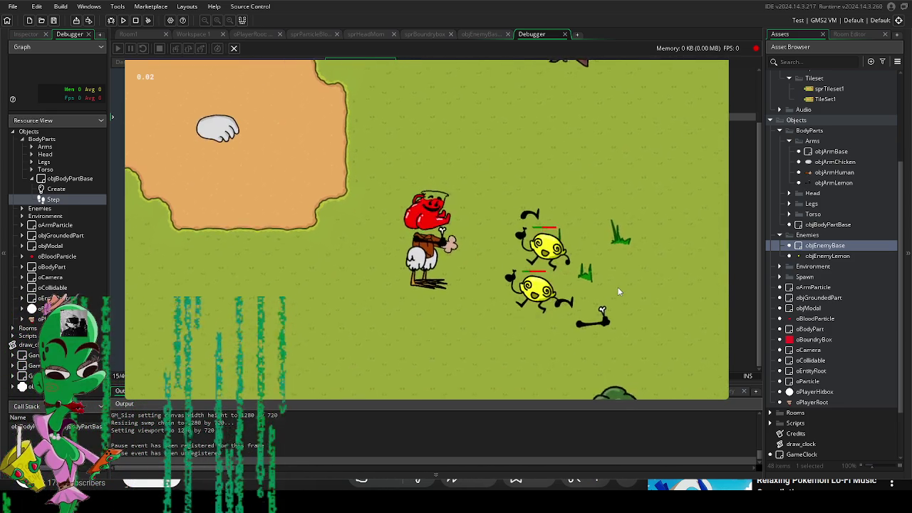
pyautogui.press('s')
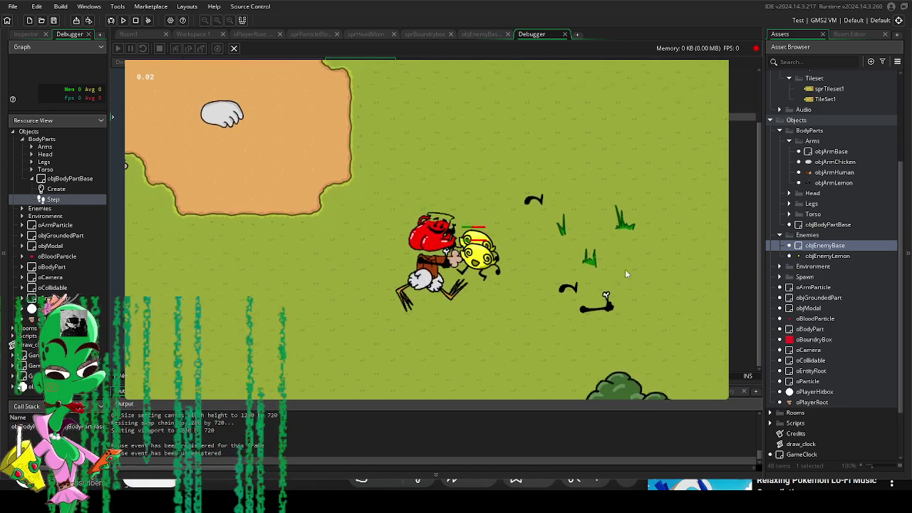
pyautogui.press('d')
pyautogui.click(435, 194)
pyautogui.press('w')
pyautogui.press('a')
pyautogui.click(377, 118)
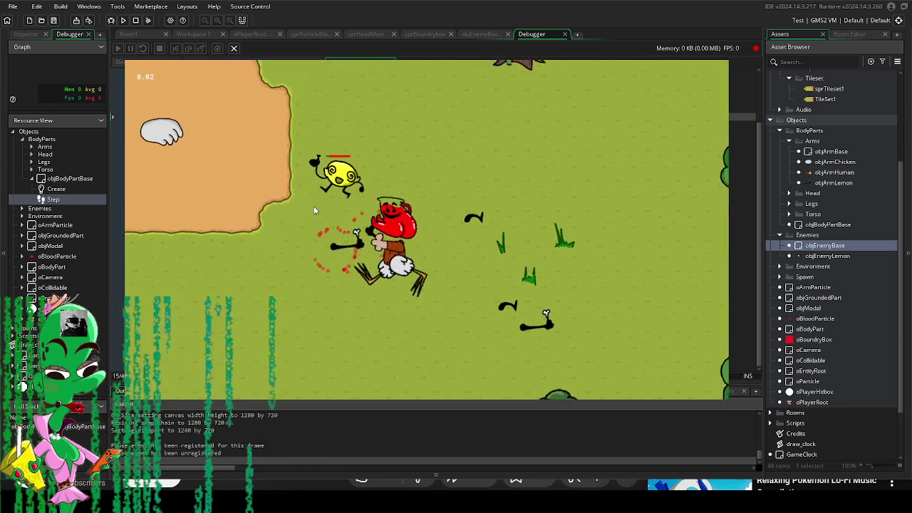
pyautogui.press('w')
pyautogui.press('a')
pyautogui.click(376, 116)
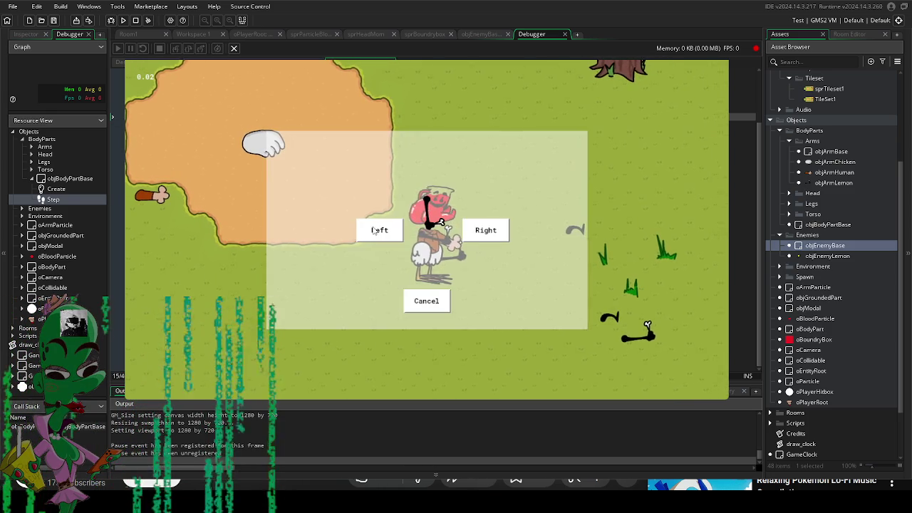
pyautogui.press('w')
pyautogui.press('d')
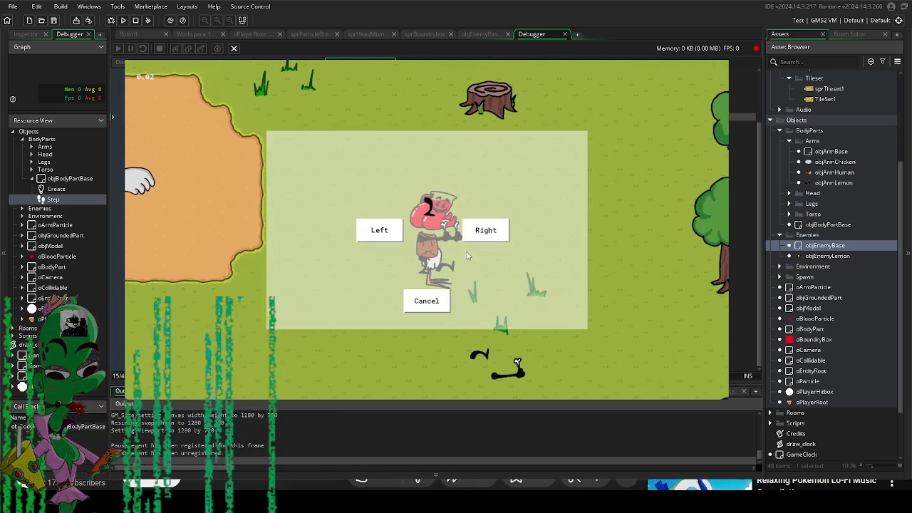
# - Attach the dropped arms on the Left and Right sides
pyautogui.click(382, 231)
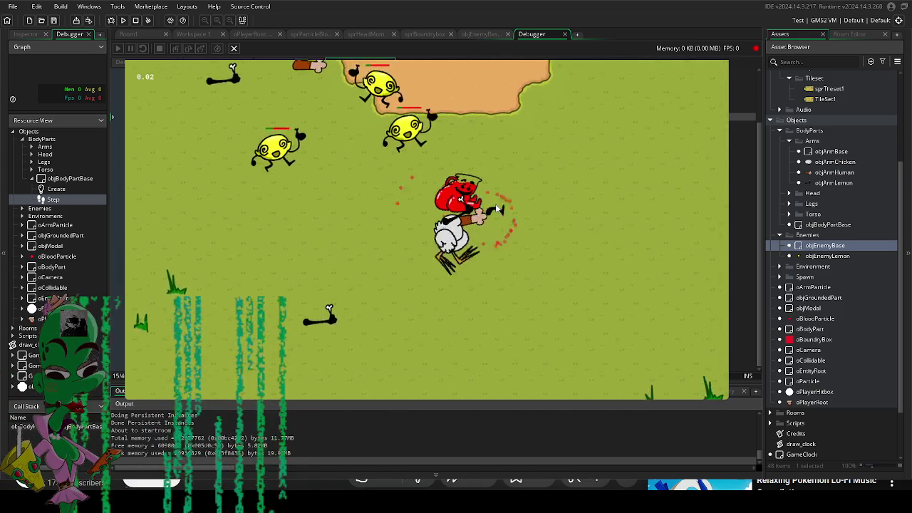
pyautogui.click(387, 234)
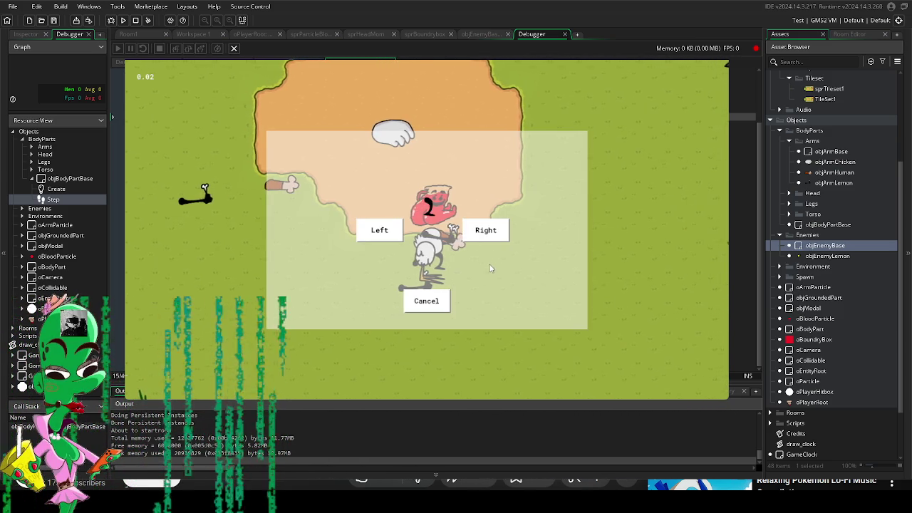
pyautogui.click(484, 233)
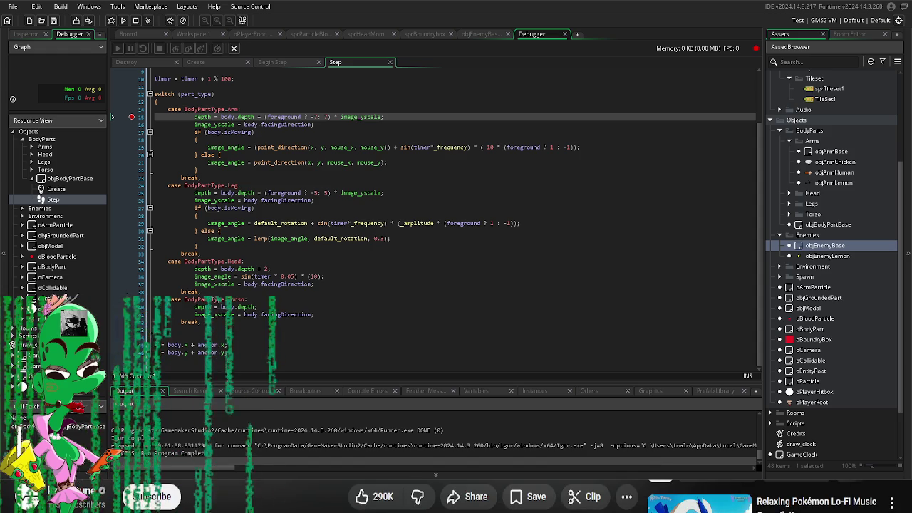
# - Look over the Head and Torso cases in the Step code, then switch to Room1
pyautogui.click(270, 269)
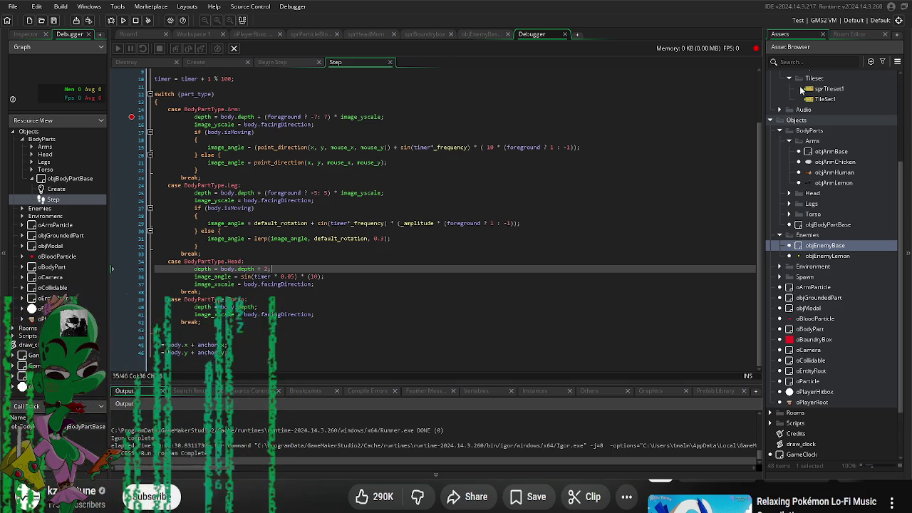
pyautogui.click(478, 321)
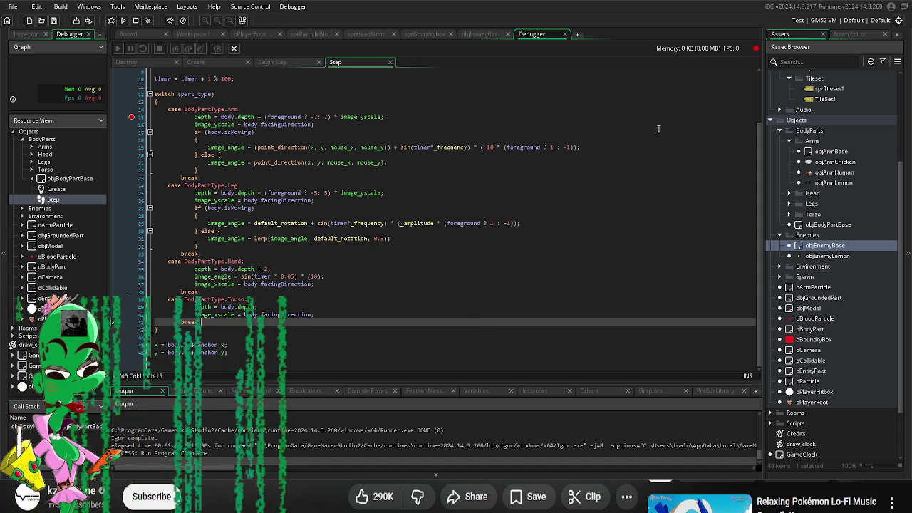
pyautogui.scroll(-3, 865, 356)
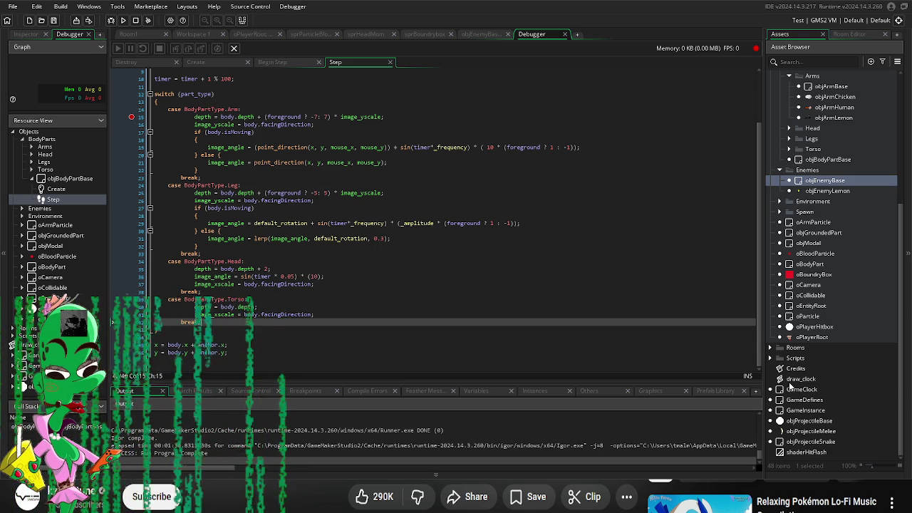
pyautogui.click(132, 35)
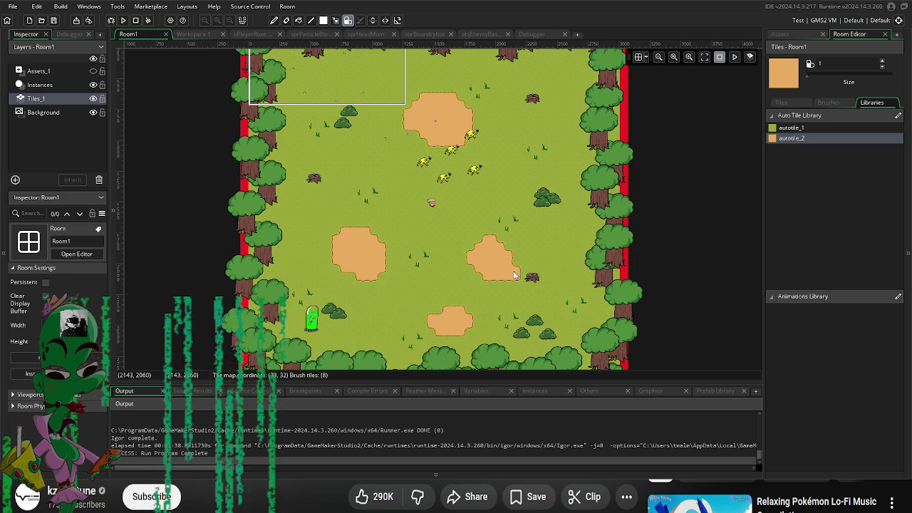
# - Switch to Workspace 1 to show the objEnemyBase object editor
pyautogui.click(189, 35)
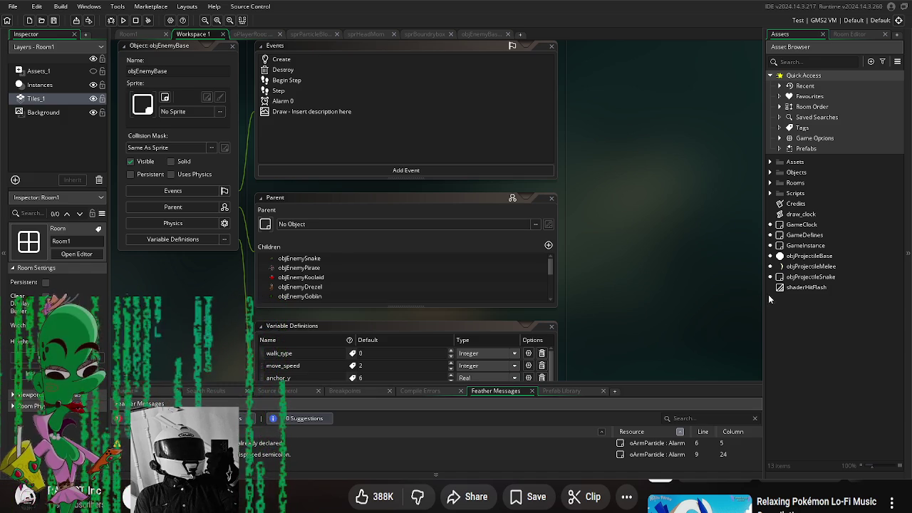
# - Open the objProjectileSnake object editor from the Asset Browser and bring it into view
pyautogui.moveTo(662, 304); pyautogui.dragTo(672, 268)
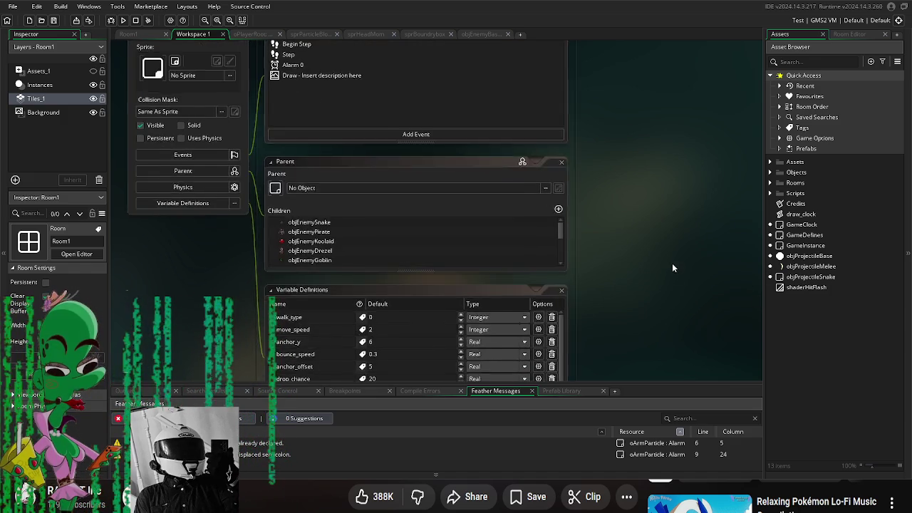
pyautogui.click(810, 268)
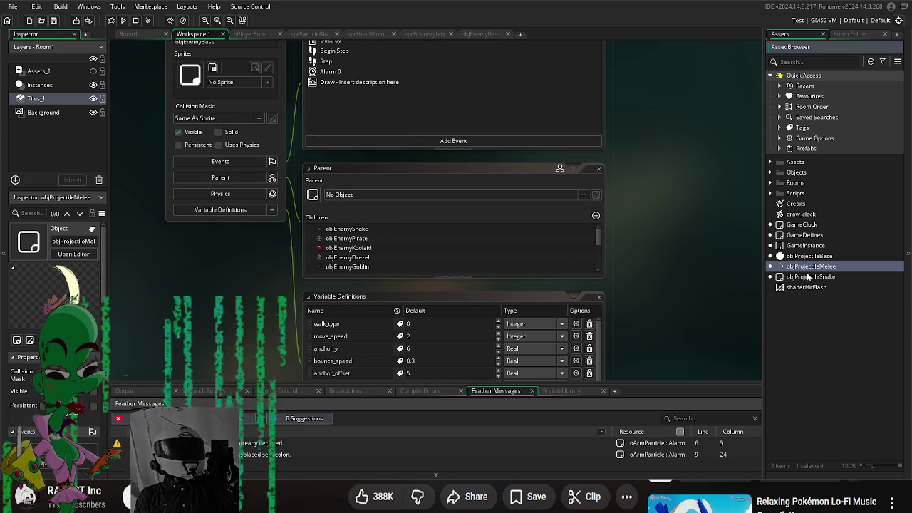
pyautogui.scroll(-1, 636, 218)
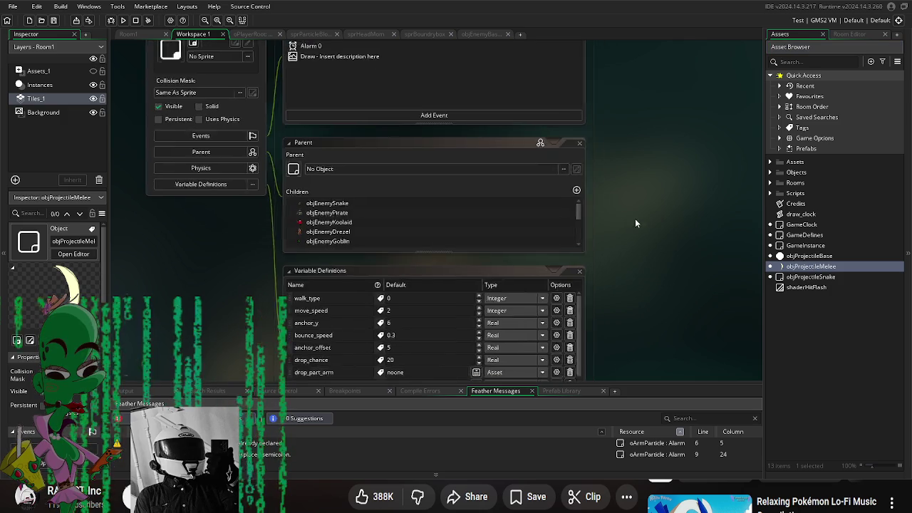
pyautogui.scroll(3, 667, 301)
pyautogui.scroll(-1, 667, 300)
pyautogui.doubleClick(813, 277)
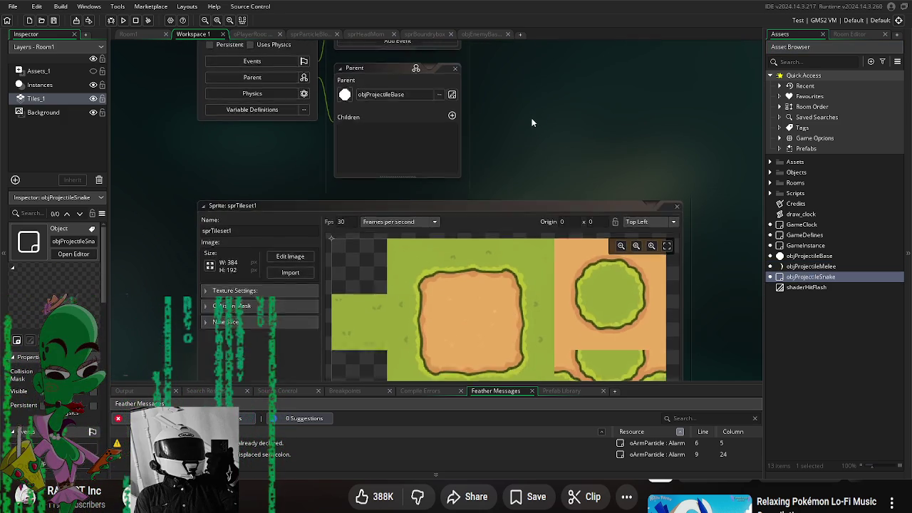
pyautogui.moveTo(540, 98); pyautogui.dragTo(521, 315)
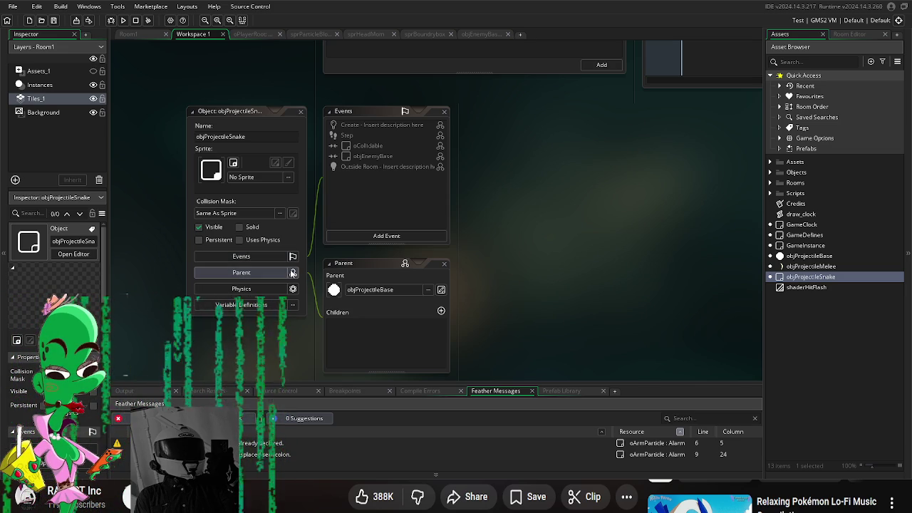
pyautogui.moveTo(497, 273)
pyautogui.mouseDown()
pyautogui.moveTo(515, 263)
pyautogui.moveTo(523, 273)
pyautogui.mouseUp()
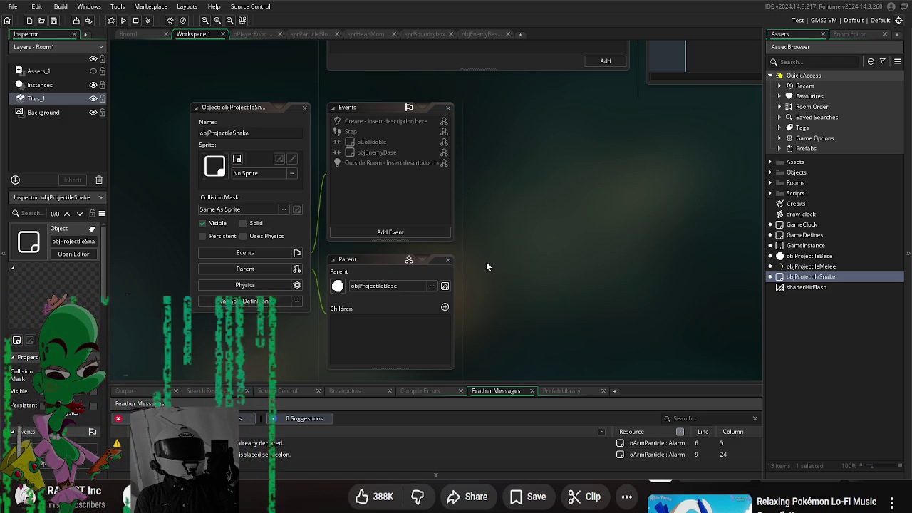
# - Assign sprProjectileSnake from Art > Sprites > Projectiles as objProjectileSnake's sprite
pyautogui.click(291, 173)
pyautogui.doubleClick(389, 203)
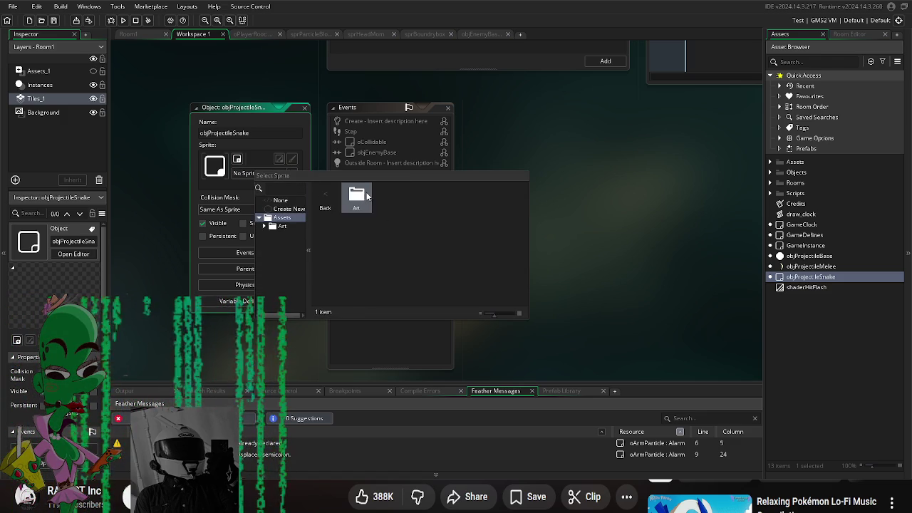
pyautogui.doubleClick(359, 202)
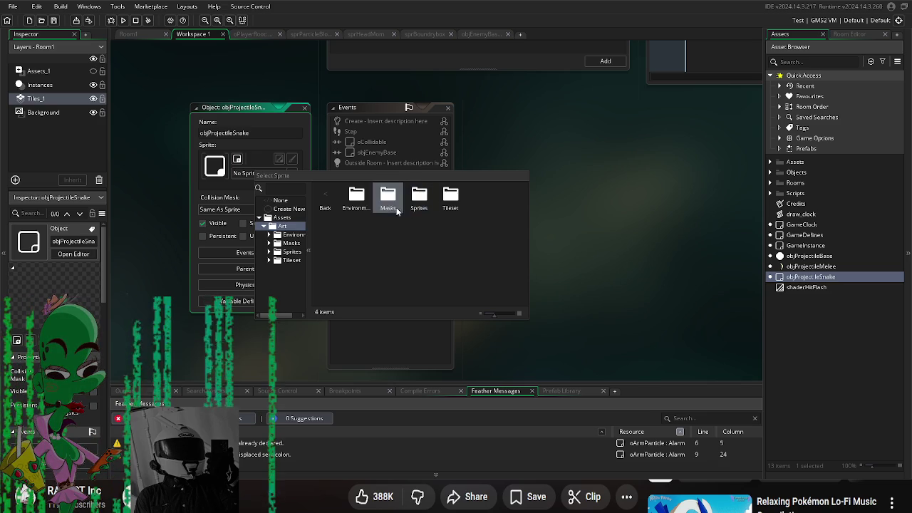
pyautogui.doubleClick(420, 203)
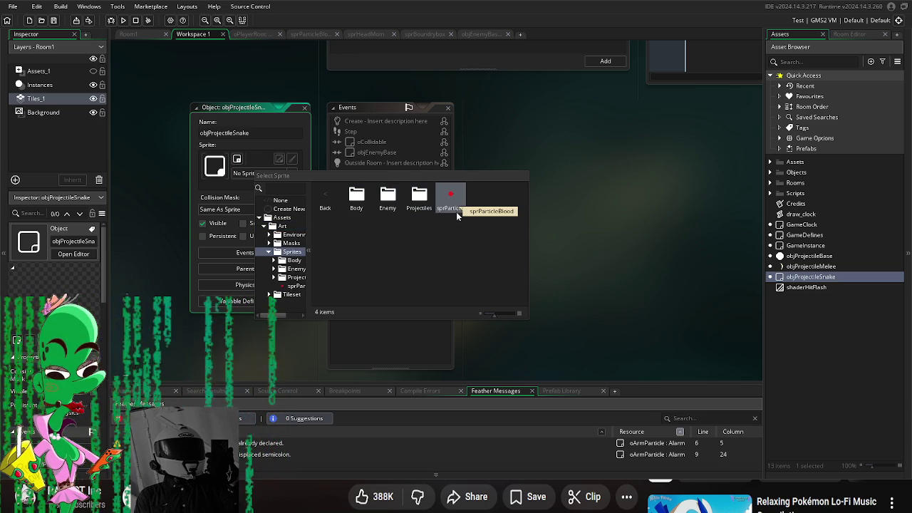
pyautogui.doubleClick(420, 199)
pyautogui.click(356, 227)
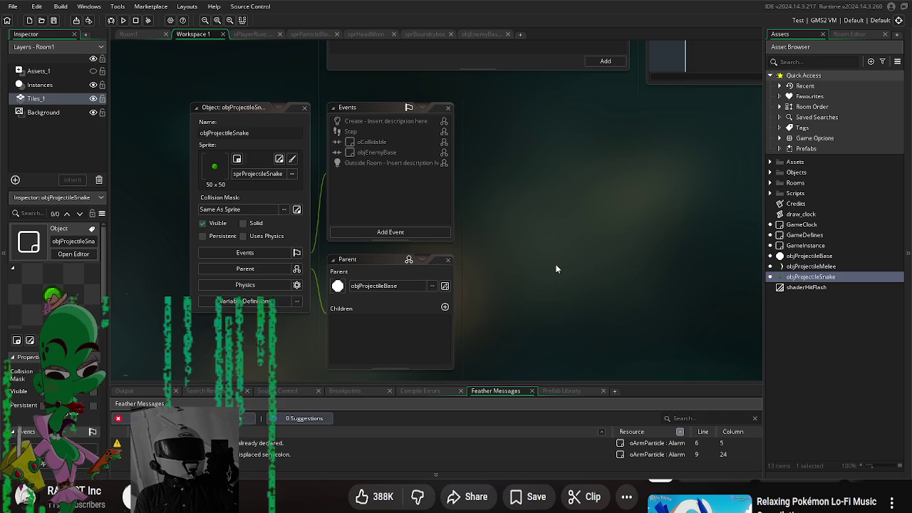
pyautogui.moveTo(476, 243); pyautogui.dragTo(486, 232)
pyautogui.click(268, 247)
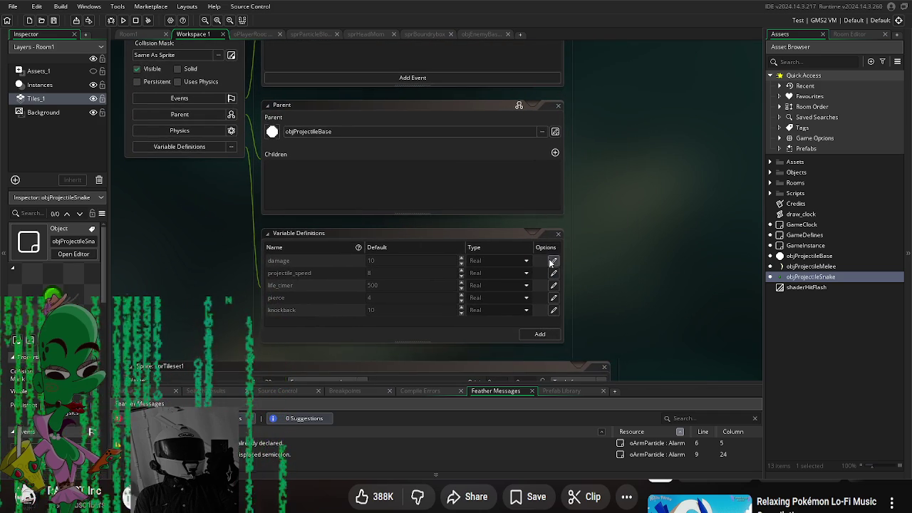
# - Override objProjectileSnake's damage to 15 and projectile_speed to 10
pyautogui.click(554, 261)
pyautogui.doubleClick(385, 261)
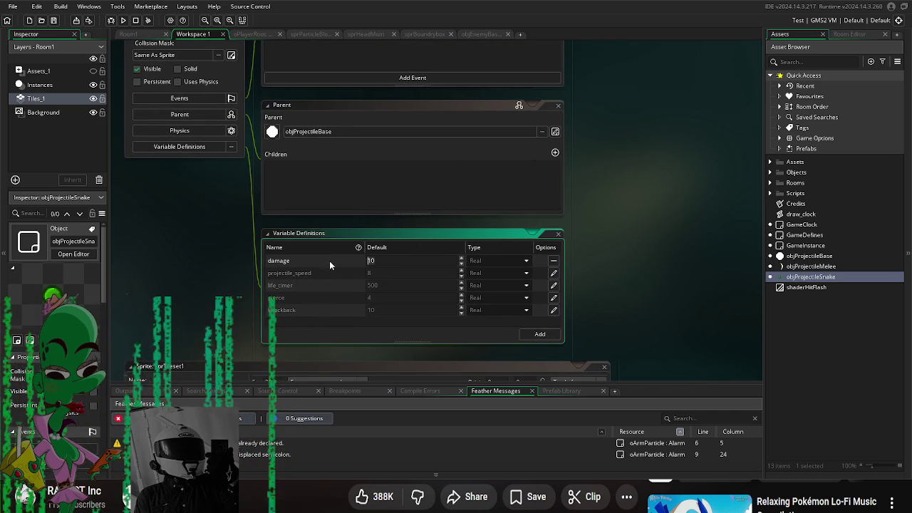
pyautogui.write('15')
pyautogui.click(667, 299)
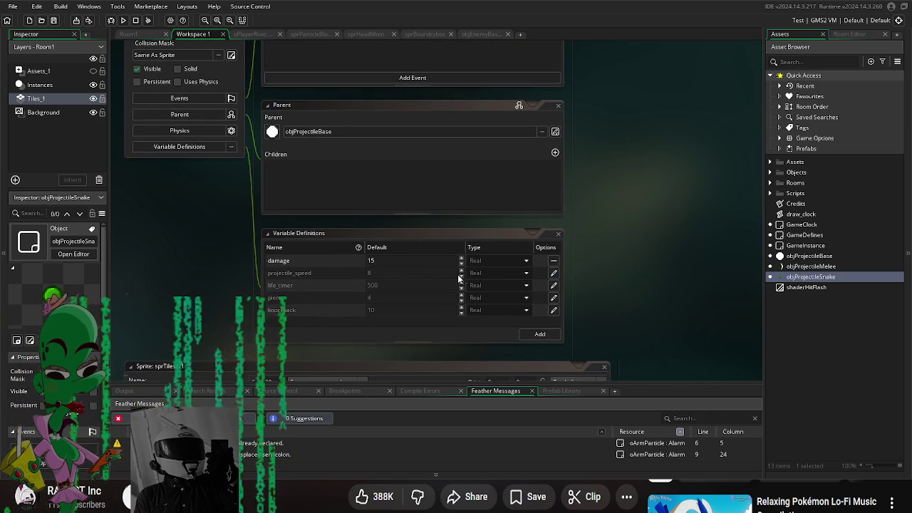
pyautogui.click(554, 273)
pyautogui.doubleClick(370, 273)
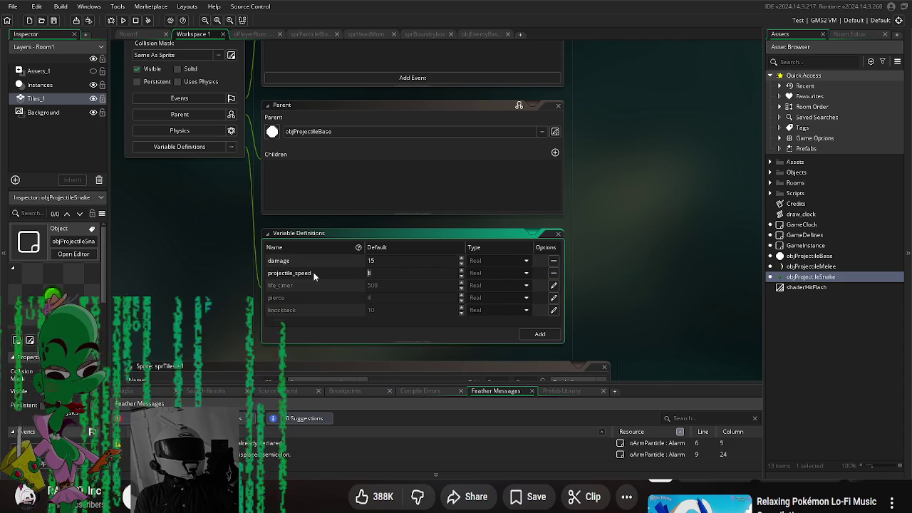
pyautogui.write('10')
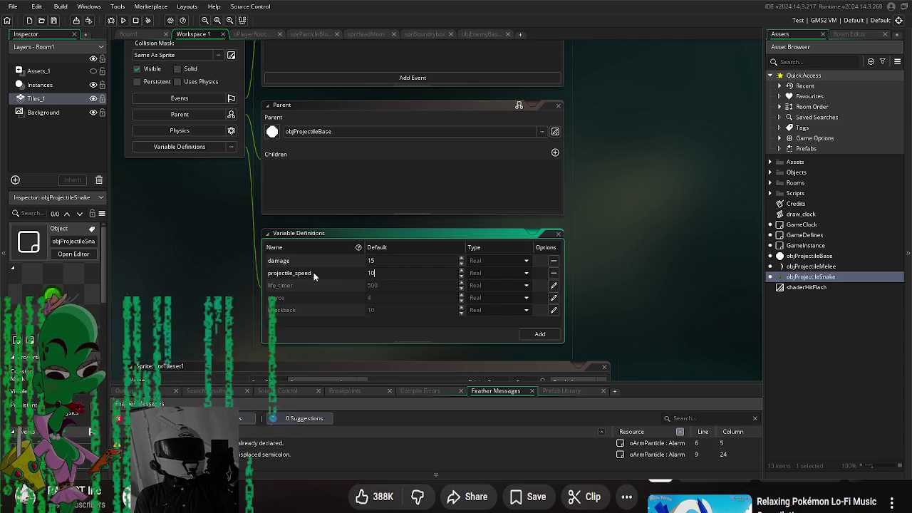
pyautogui.click(669, 277)
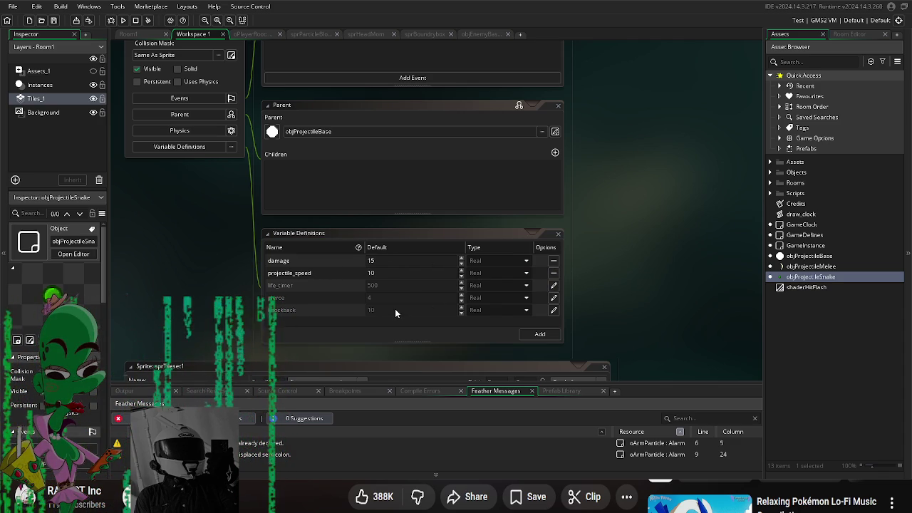
# - Set objProjectileBase's default pierce to 1 in its Variable Definitions
pyautogui.click(553, 297)
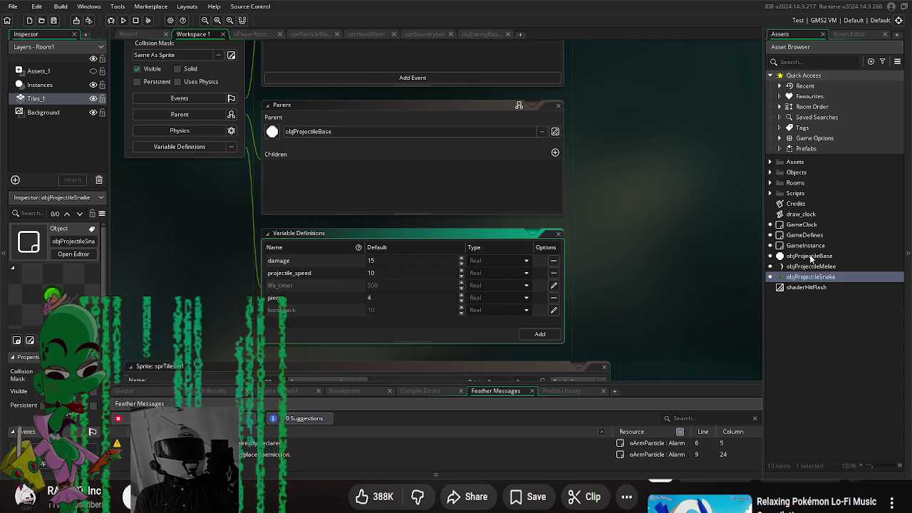
pyautogui.doubleClick(809, 256)
pyautogui.scroll(-3, 564, 245)
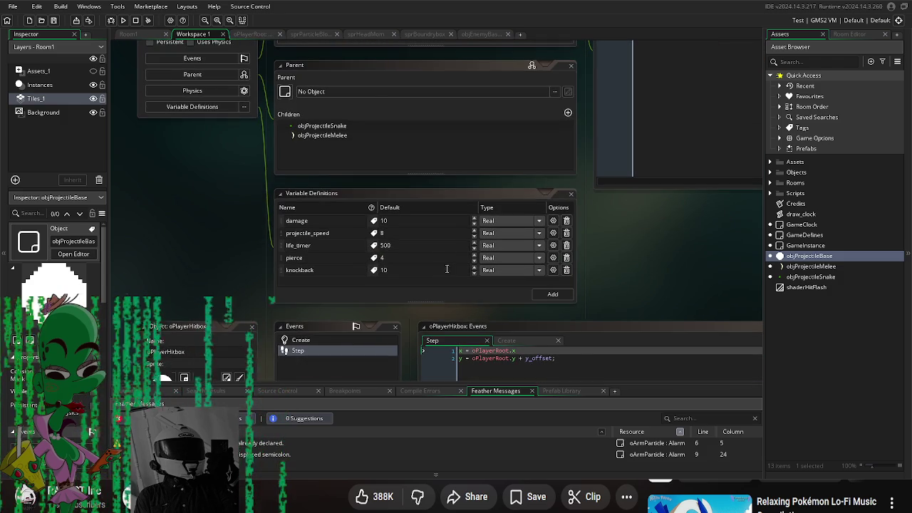
pyautogui.click(382, 257)
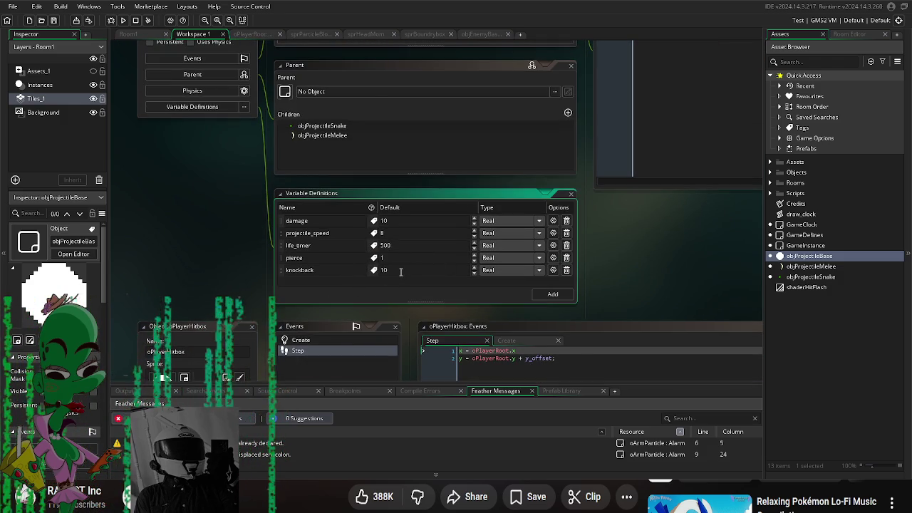
pyautogui.press('Tab')
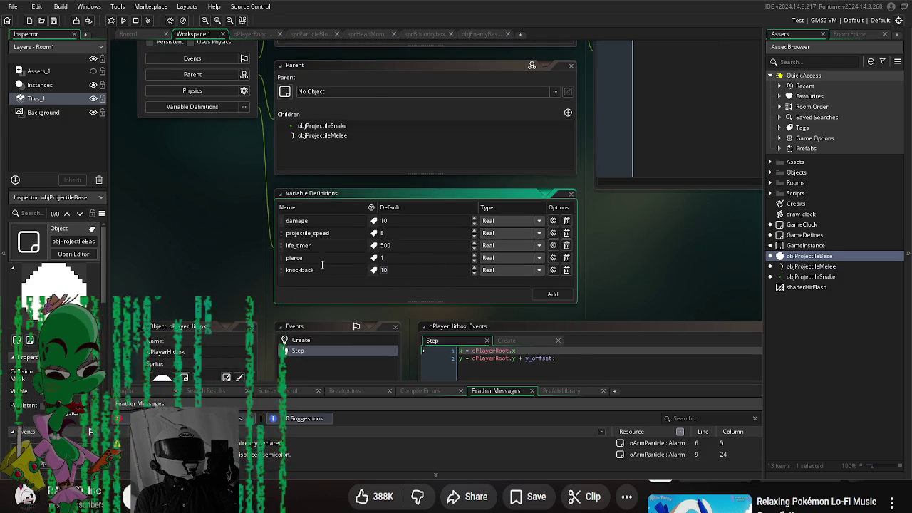
# - Reopen objProjectileSnake and cancel a damage edit, keeping damage at 15
pyautogui.doubleClick(779, 278)
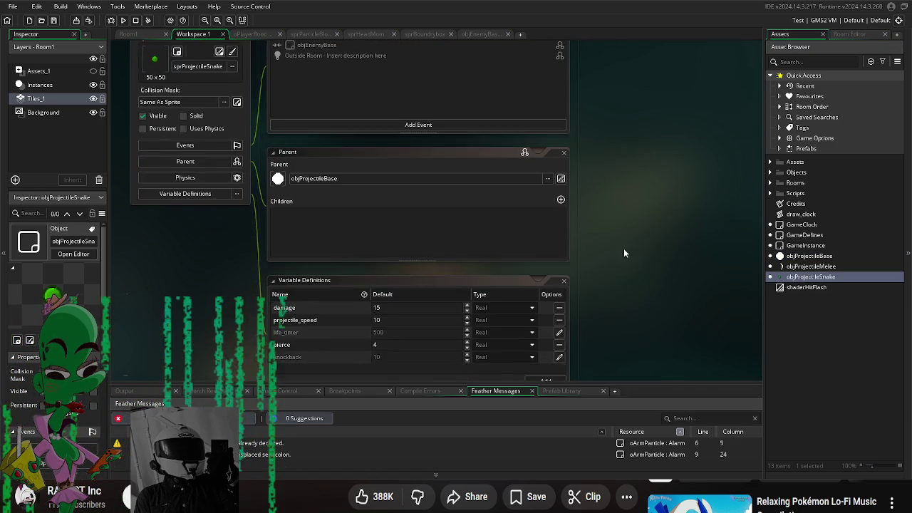
pyautogui.moveTo(656, 263); pyautogui.dragTo(666, 200)
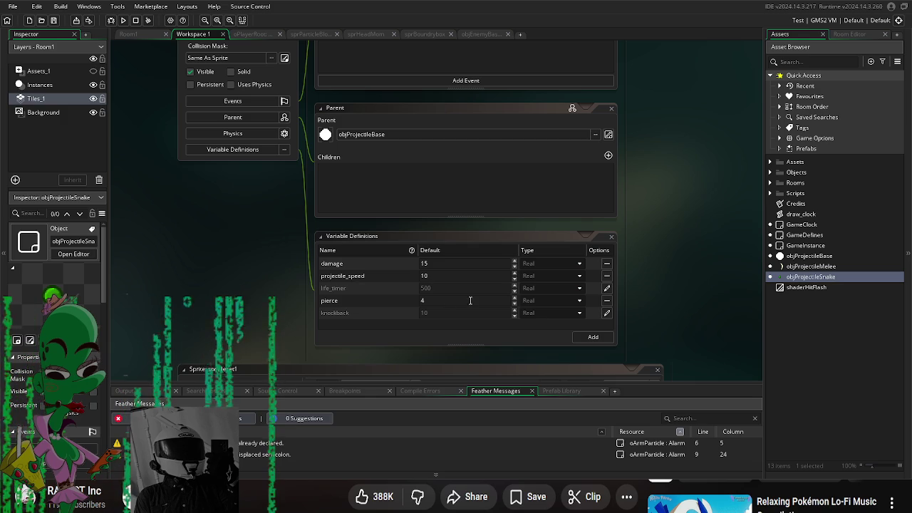
pyautogui.doubleClick(437, 263)
pyautogui.write('10')
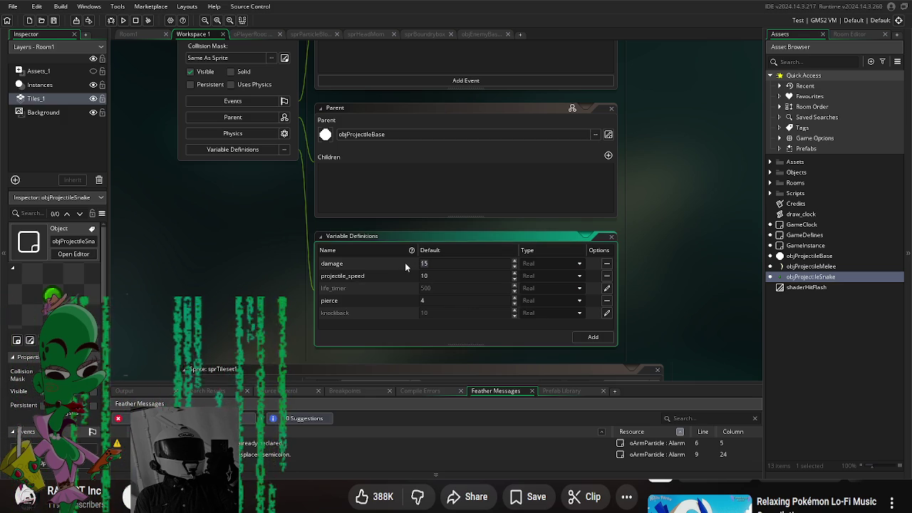
pyautogui.press('Home')
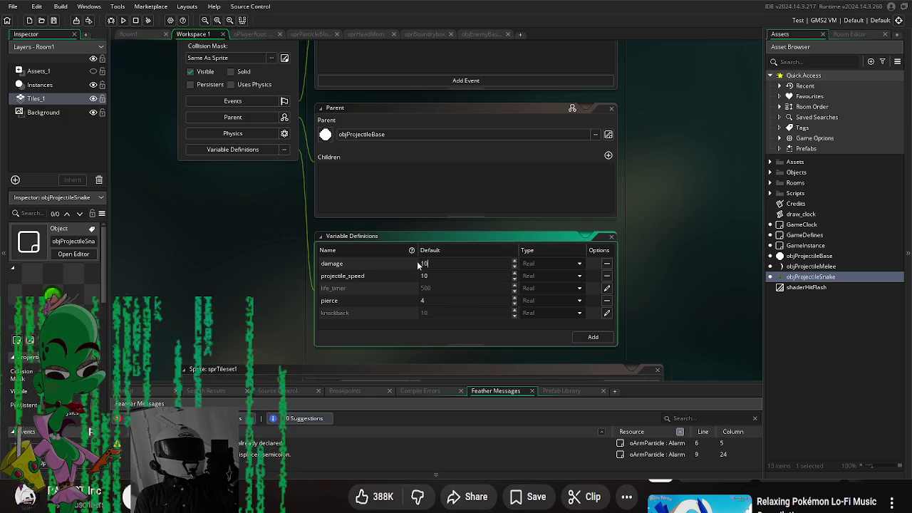
pyautogui.write('15')
pyautogui.press('Escape')
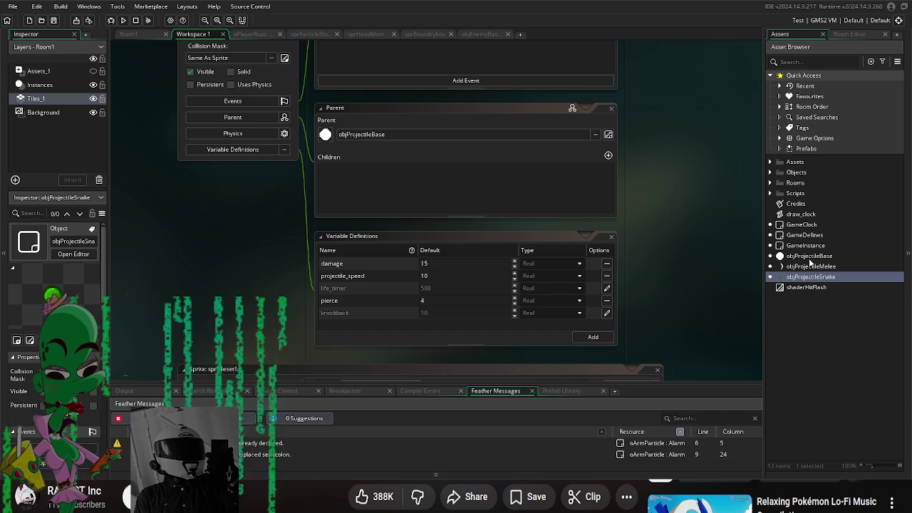
# - Override objProjectileSnake's knockback to 1 instead of the inherited 10
pyautogui.click(811, 256)
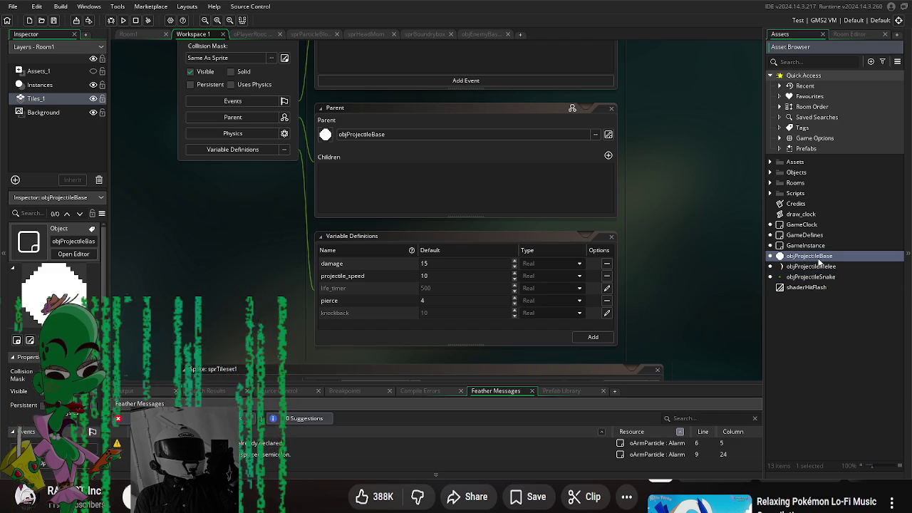
pyautogui.click(810, 322)
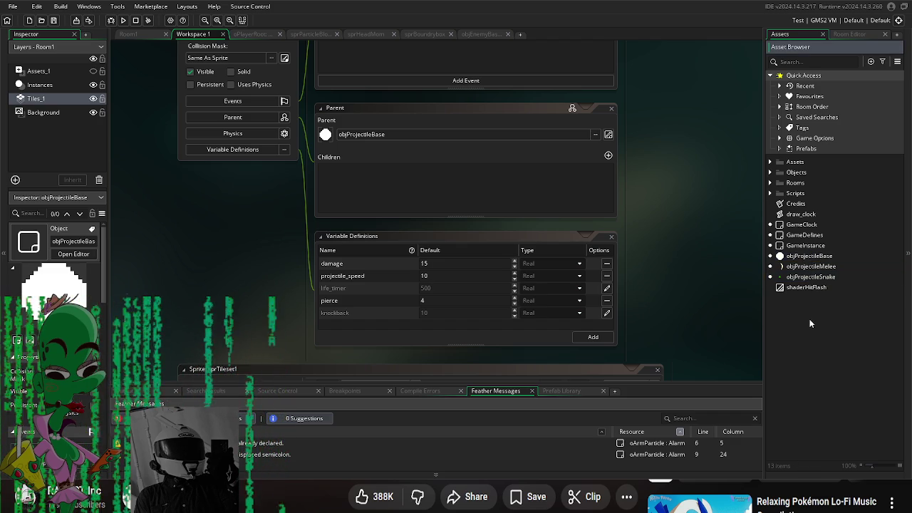
pyautogui.scroll(-1, 637, 287)
pyautogui.click(603, 307)
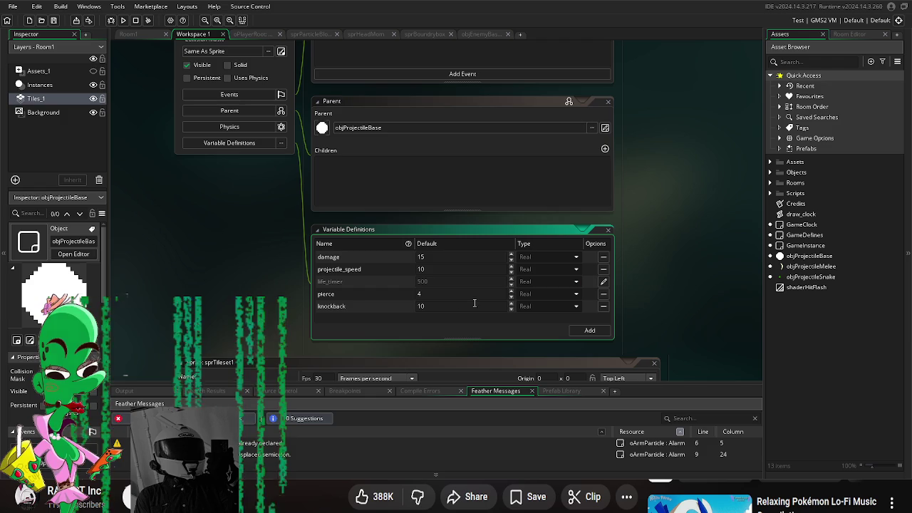
pyautogui.click(672, 312)
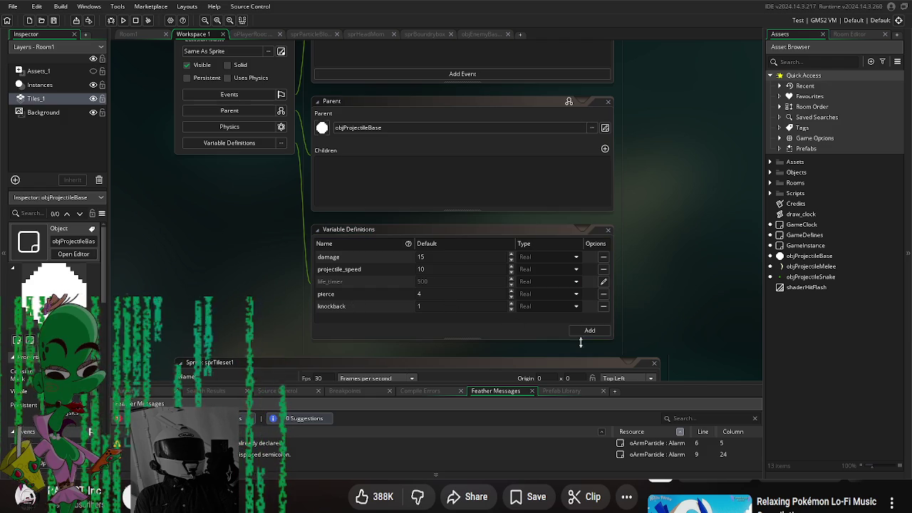
pyautogui.scroll(1, 711, 259)
pyautogui.rightClick(821, 294)
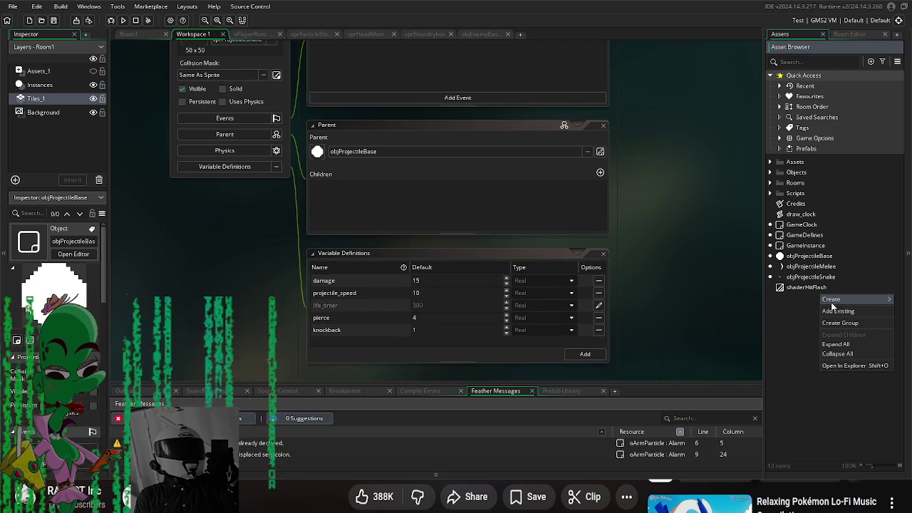
# - Create a new object asset named objProjectileWizard
pyautogui.moveTo(831, 301)
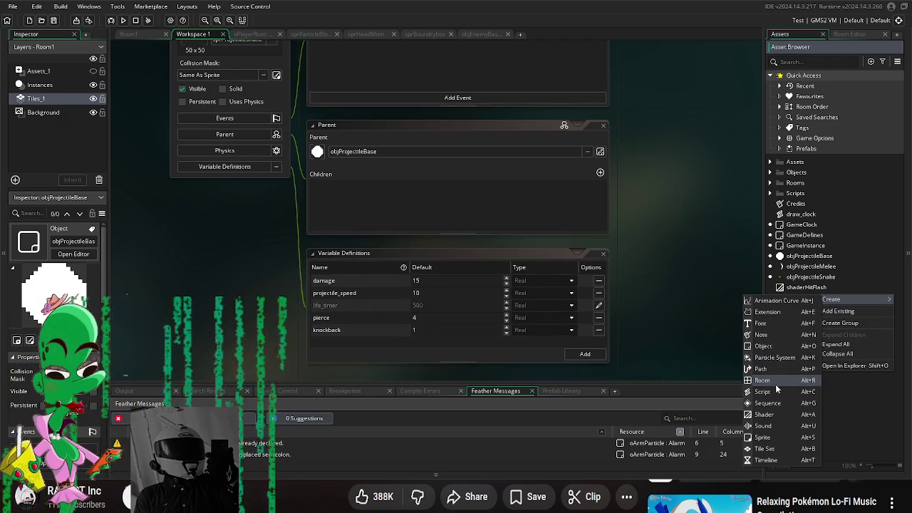
pyautogui.click(789, 346)
pyautogui.write('obj')
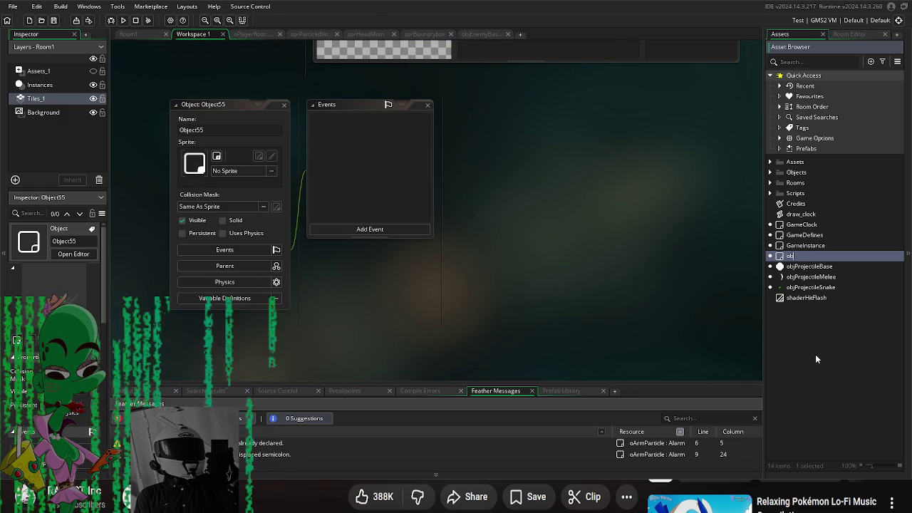
pyautogui.write('Pro')
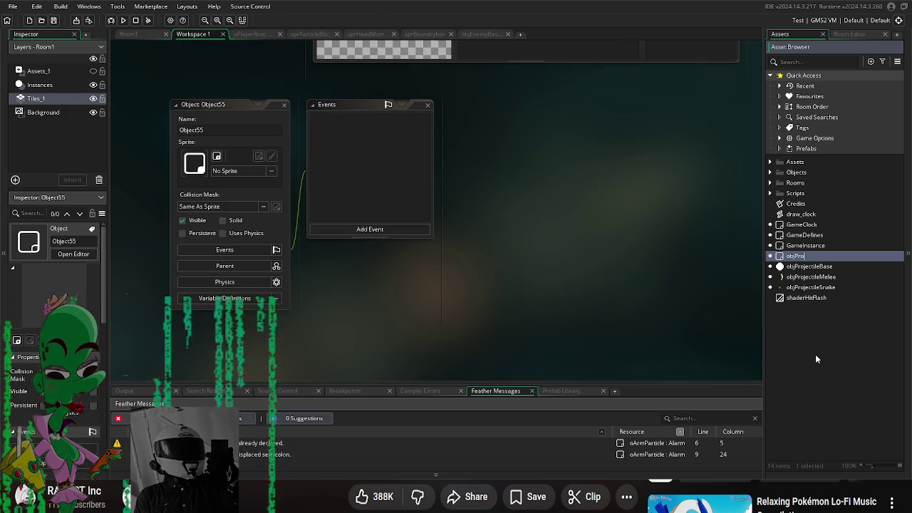
pyautogui.write('jectileWizard')
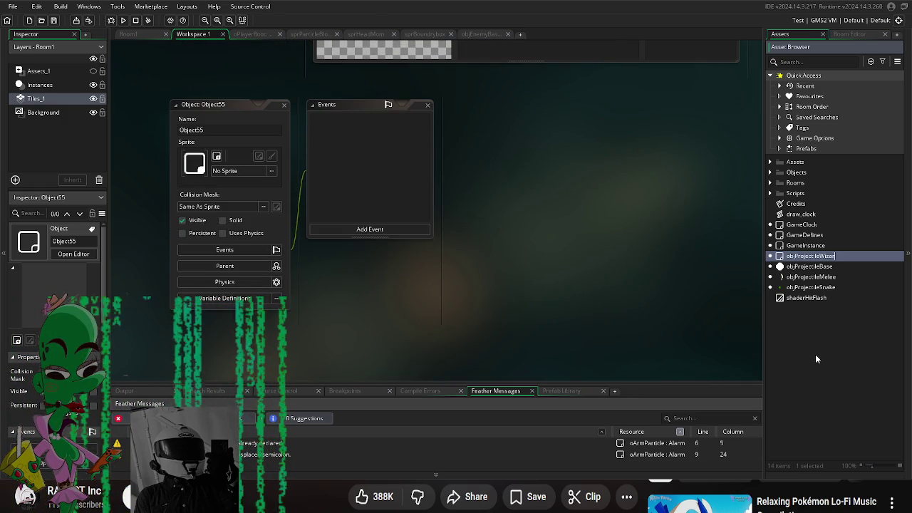
pyautogui.press('Return')
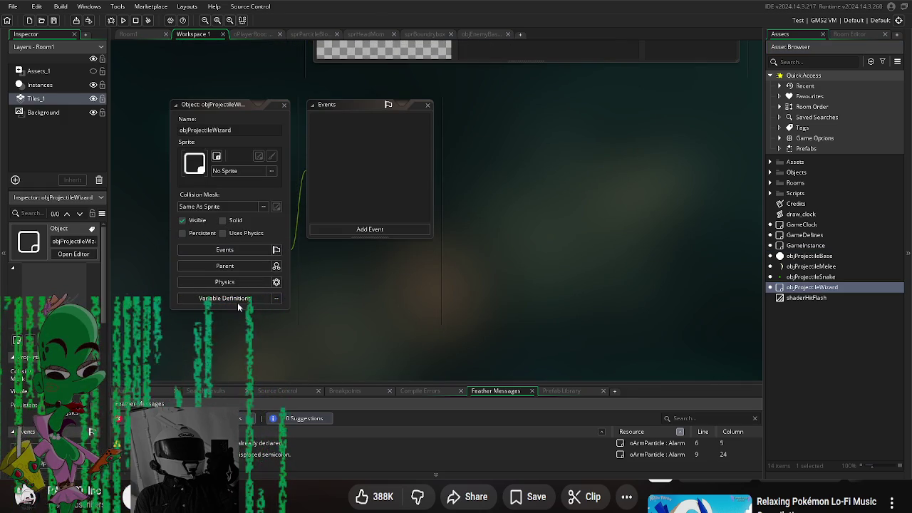
# - Set objProjectileWizard's parent to objProjectileBase and show its inherited variable definitions
pyautogui.click(234, 298)
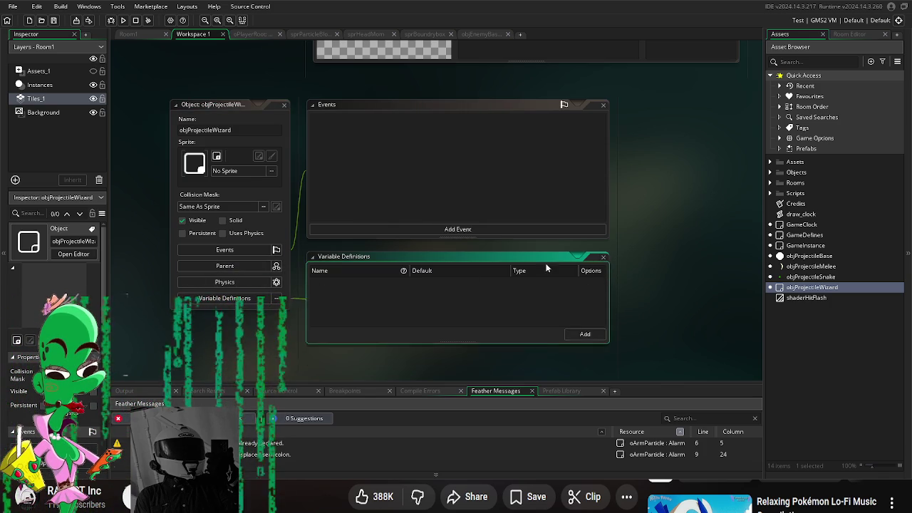
pyautogui.click(228, 266)
pyautogui.click(495, 283)
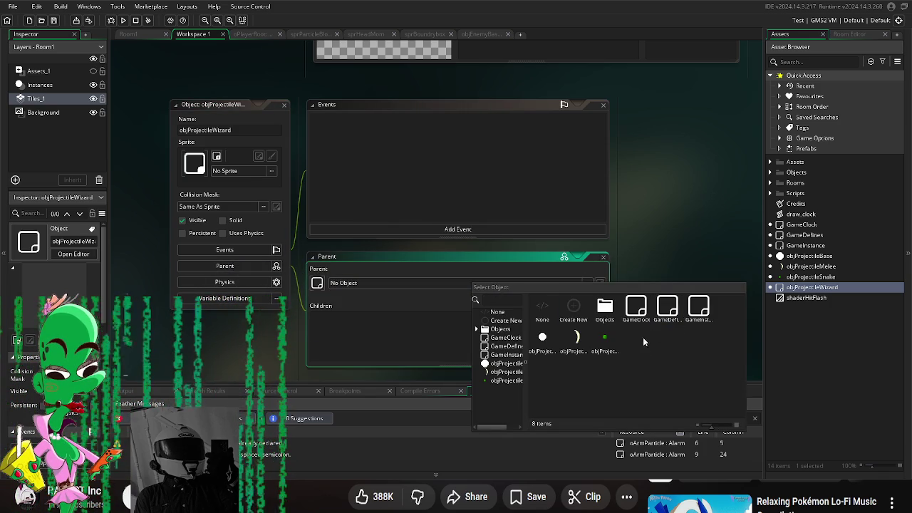
pyautogui.doubleClick(619, 308)
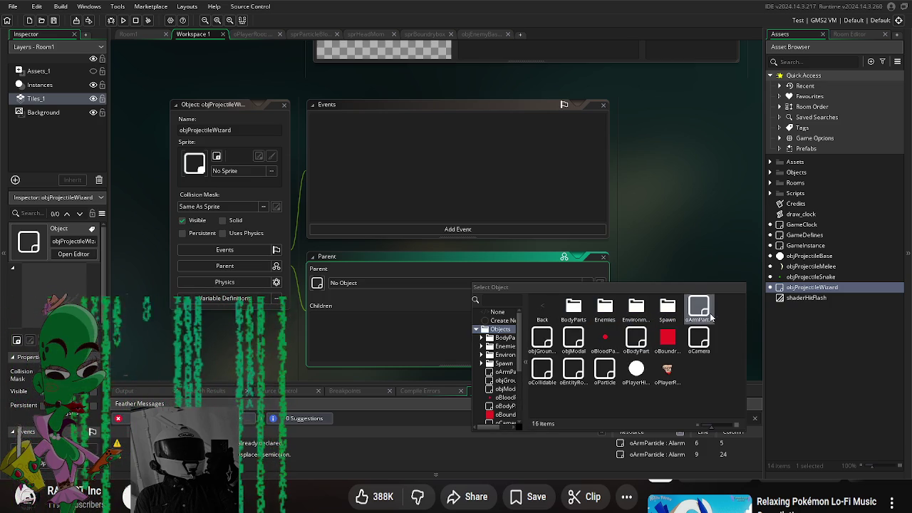
pyautogui.click(533, 306)
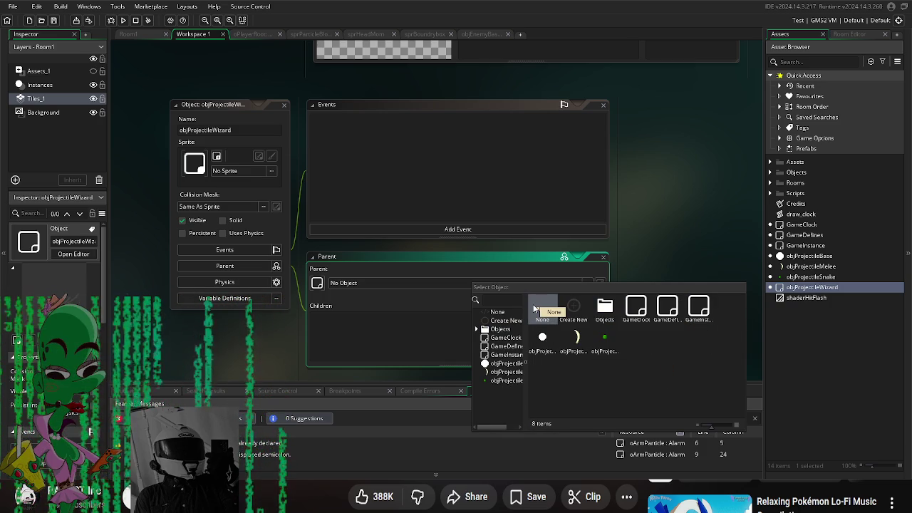
pyautogui.click(542, 340)
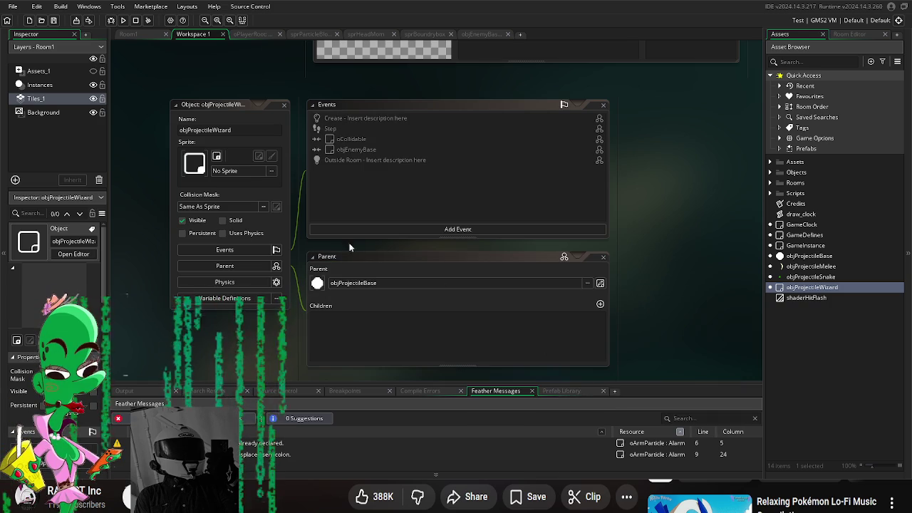
pyautogui.click(228, 298)
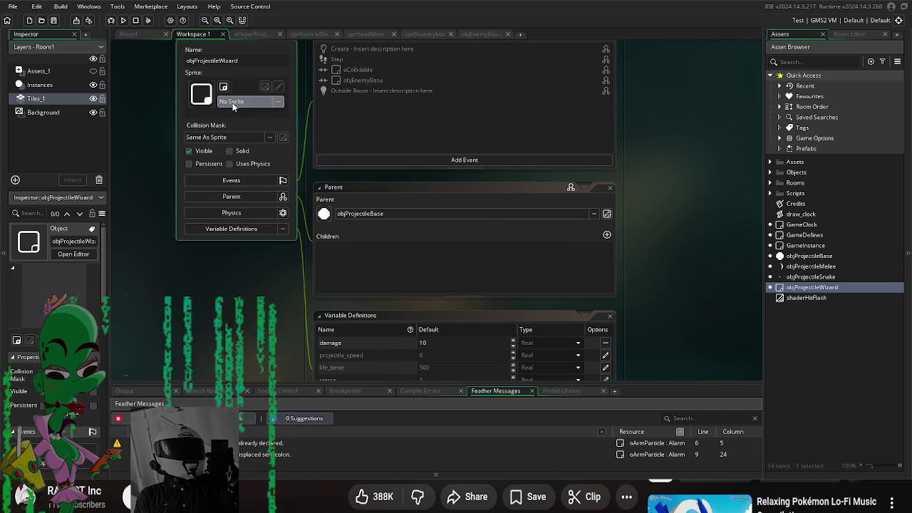
# - Assign the star sprite from Art > Sprites > Projectiles to objProjectileWizard
pyautogui.click(235, 101)
pyautogui.doubleClick(342, 127)
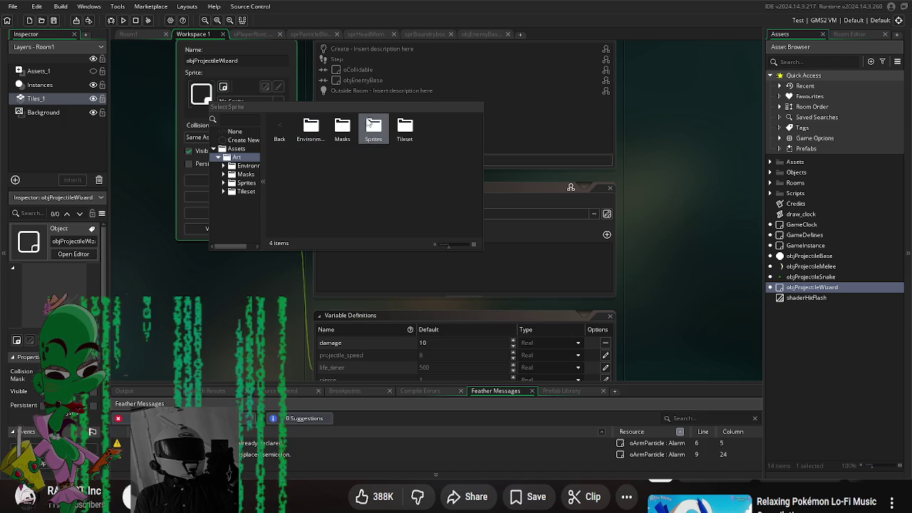
pyautogui.doubleClick(378, 124)
pyautogui.doubleClick(378, 126)
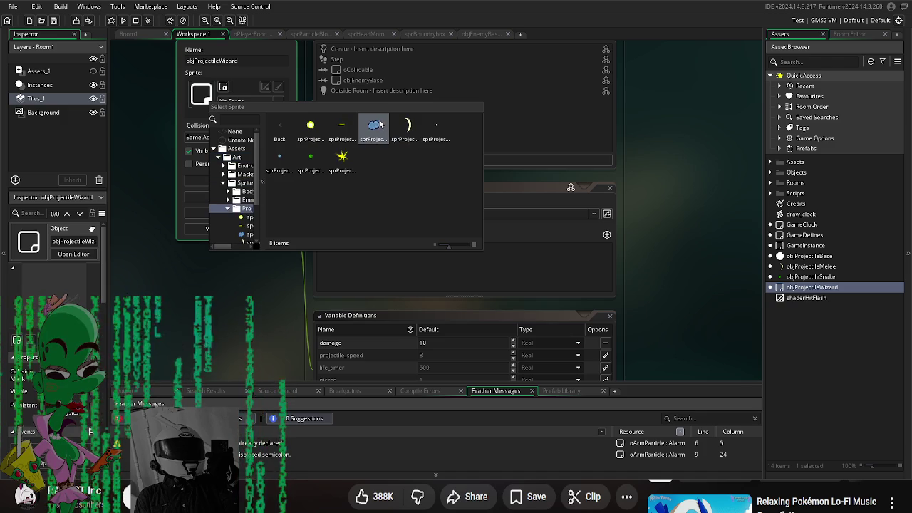
pyautogui.doubleClick(342, 160)
# - Override the wizard's projectile_speed, pierce to 10 and knockback to 3
pyautogui.scroll(-3, 648, 244)
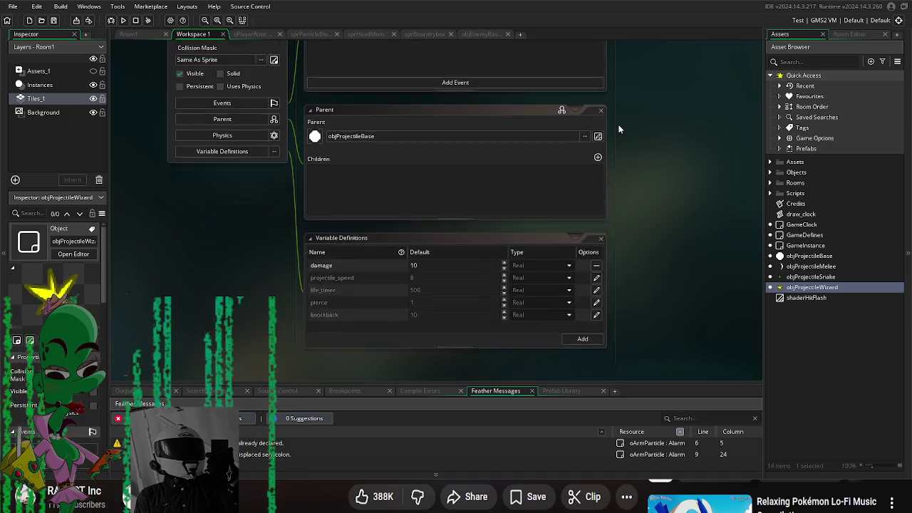
pyautogui.click(426, 238)
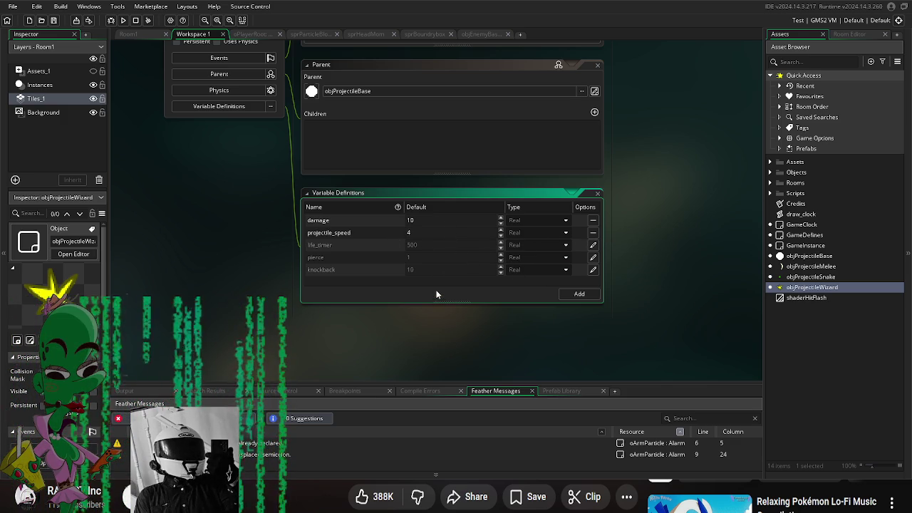
pyautogui.click(447, 309)
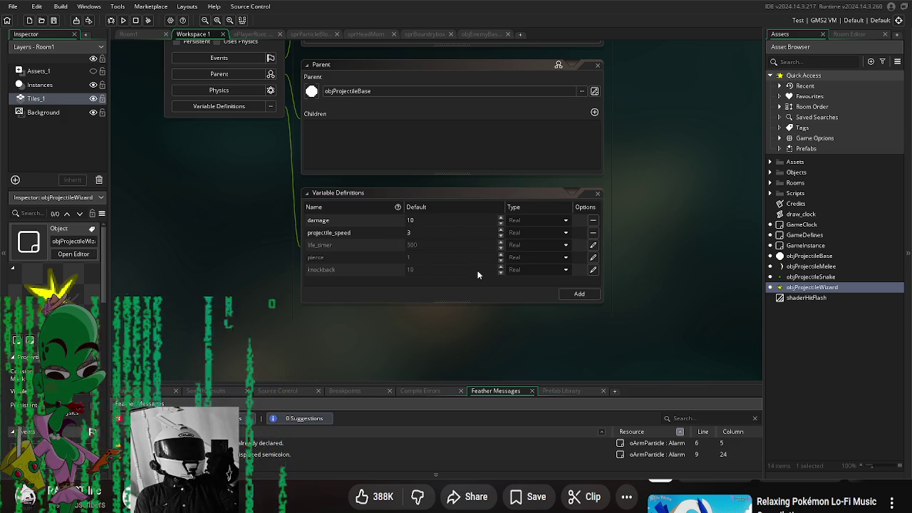
pyautogui.click(593, 258)
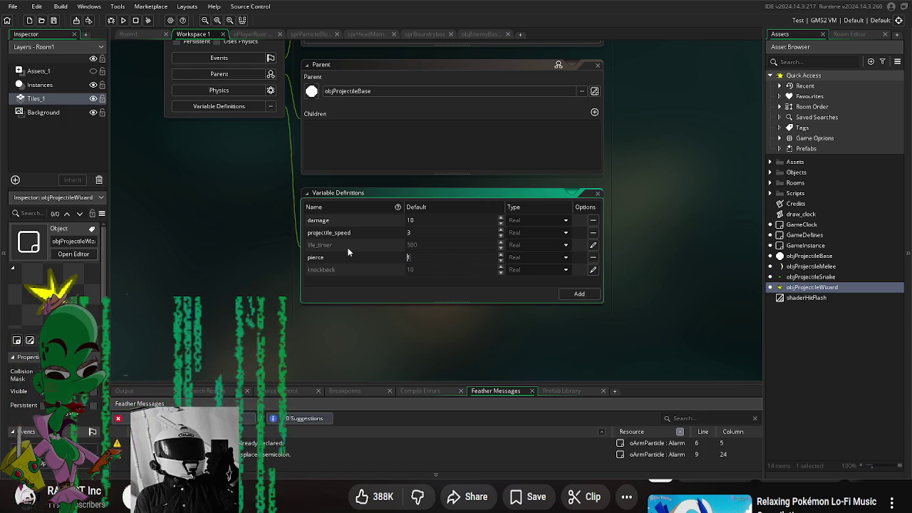
pyautogui.click(431, 260)
pyautogui.write('0')
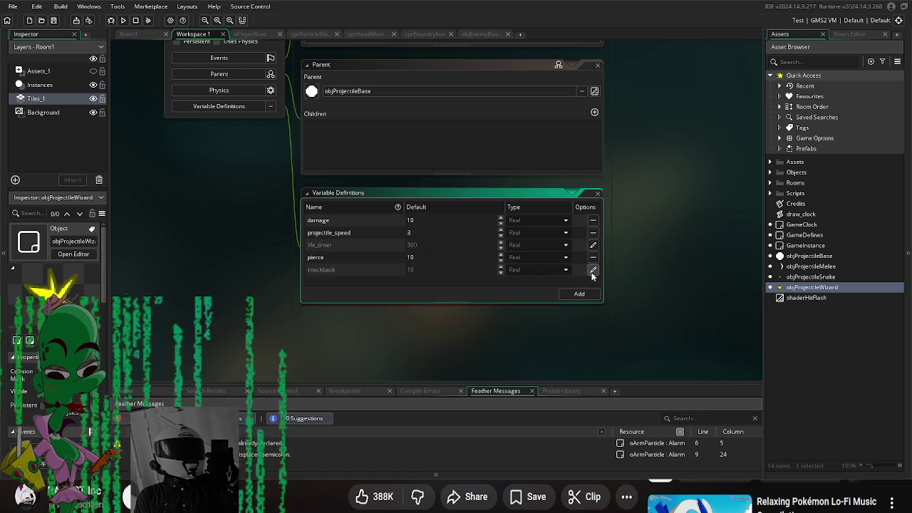
pyautogui.write('3')
pyautogui.click(450, 321)
pyautogui.scroll(1, 653, 278)
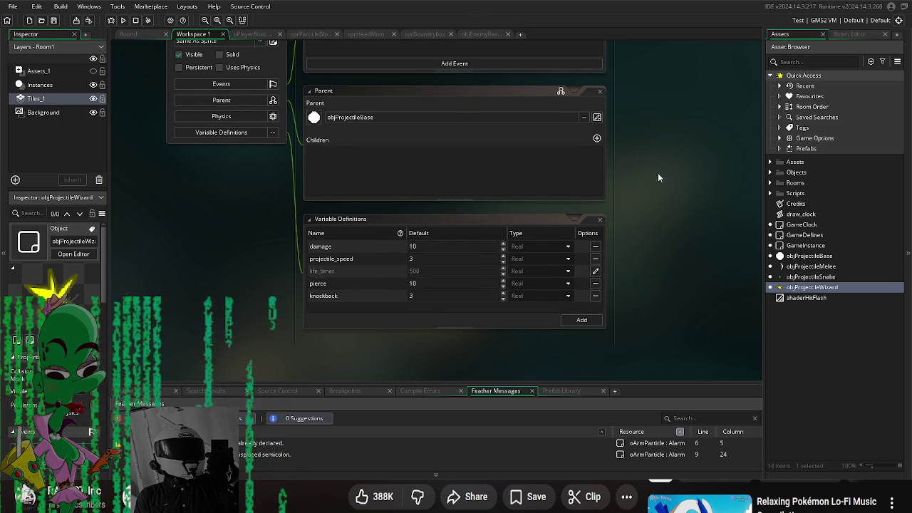
pyautogui.click(770, 173)
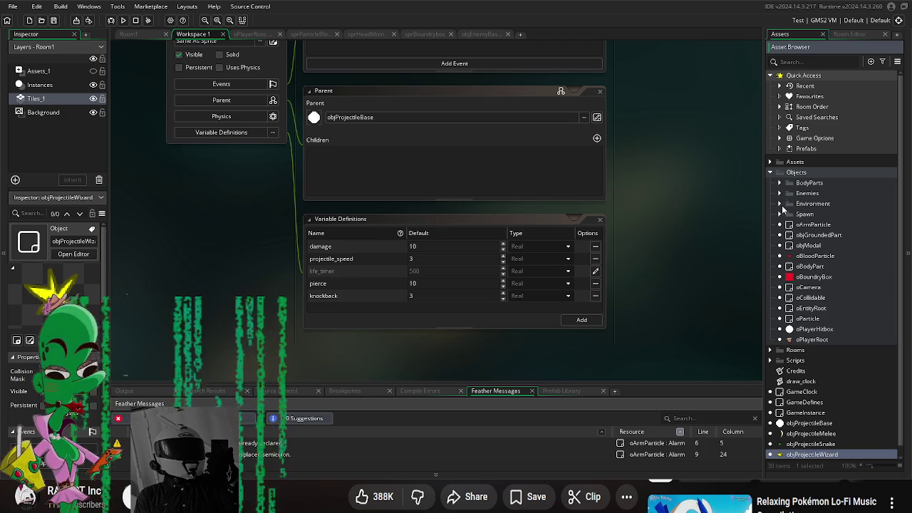
# - Open objArmLemon from BodyParts > Arms and override its projectile_object with objProjectileSnake
pyautogui.click(780, 183)
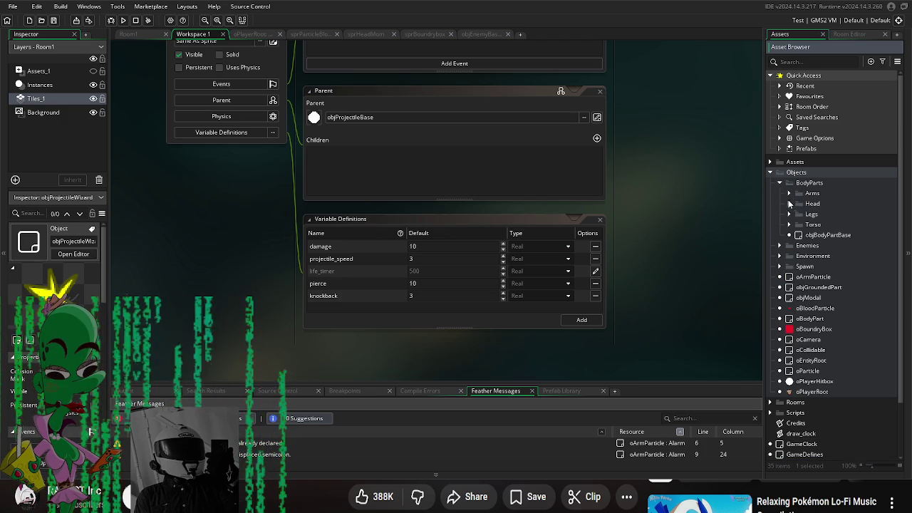
pyautogui.click(790, 205)
pyautogui.click(789, 204)
pyautogui.click(789, 194)
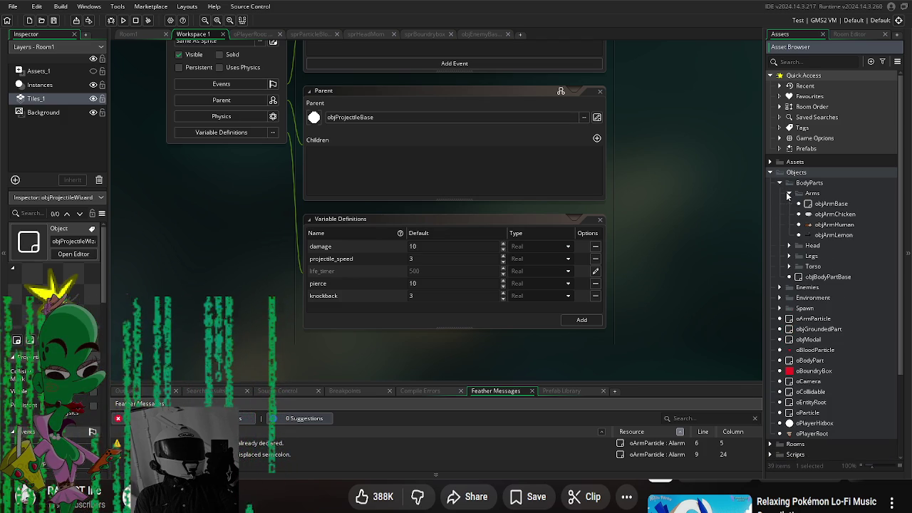
pyautogui.doubleClick(833, 235)
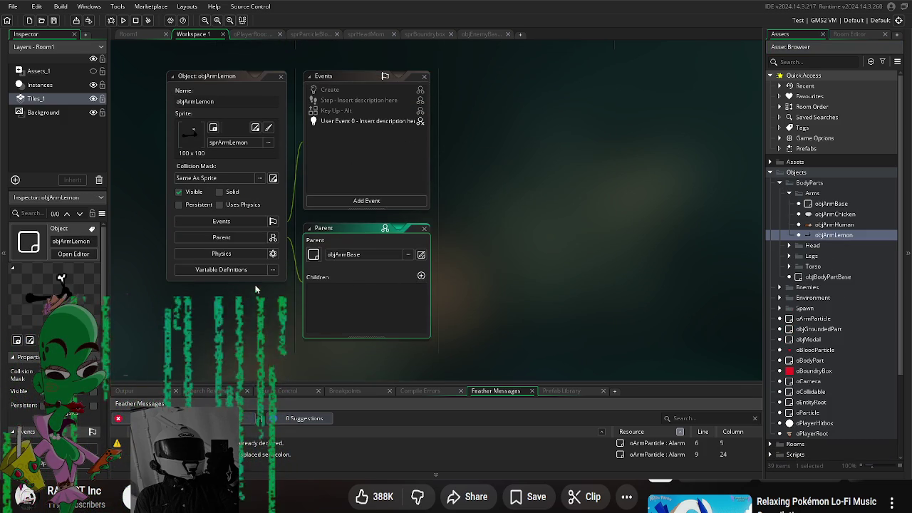
pyautogui.click(221, 269)
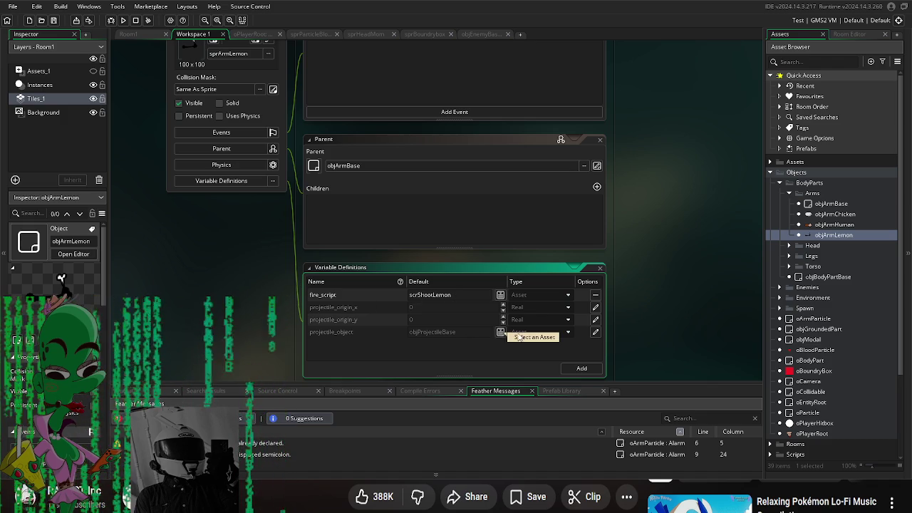
pyautogui.click(485, 332)
pyautogui.click(501, 333)
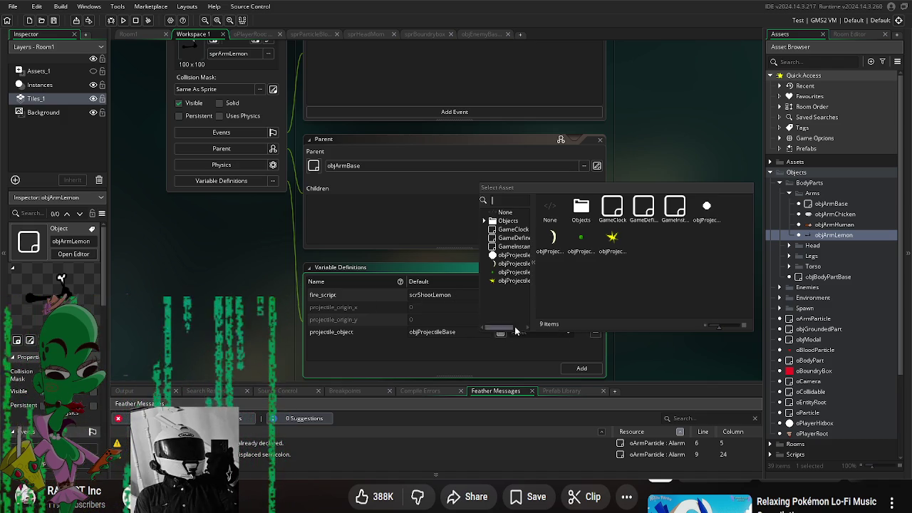
pyautogui.click(587, 246)
# - Playtest the game, moving toward the lemon enemies, then close it
pyautogui.click(123, 20)
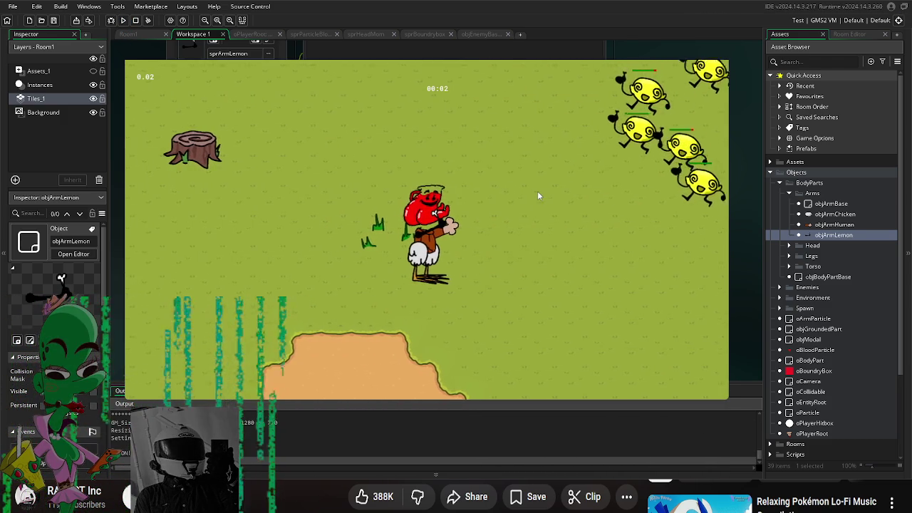
pyautogui.press('d')
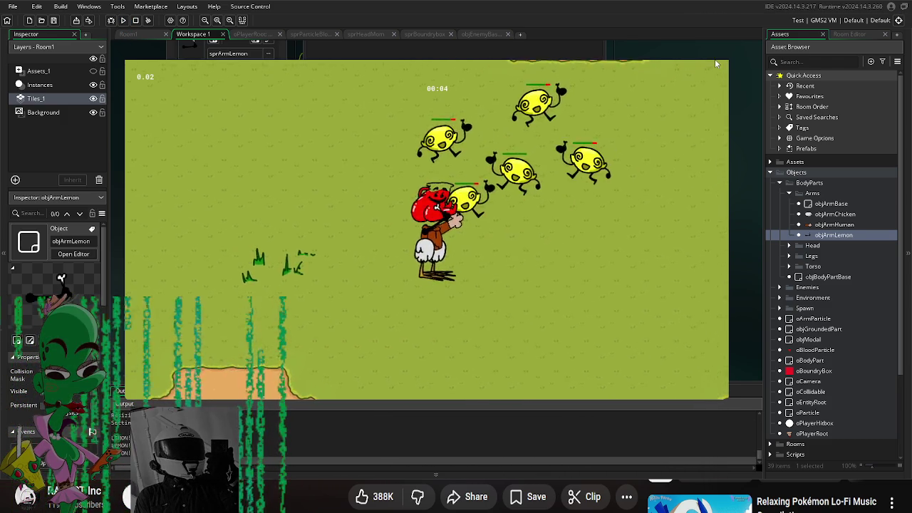
pyautogui.press('Escape')
pyautogui.moveTo(658, 233)
pyautogui.mouseDown()
pyautogui.moveTo(670, 287)
pyautogui.moveTo(680, 194)
pyautogui.moveTo(677, 211)
pyautogui.mouseUp()
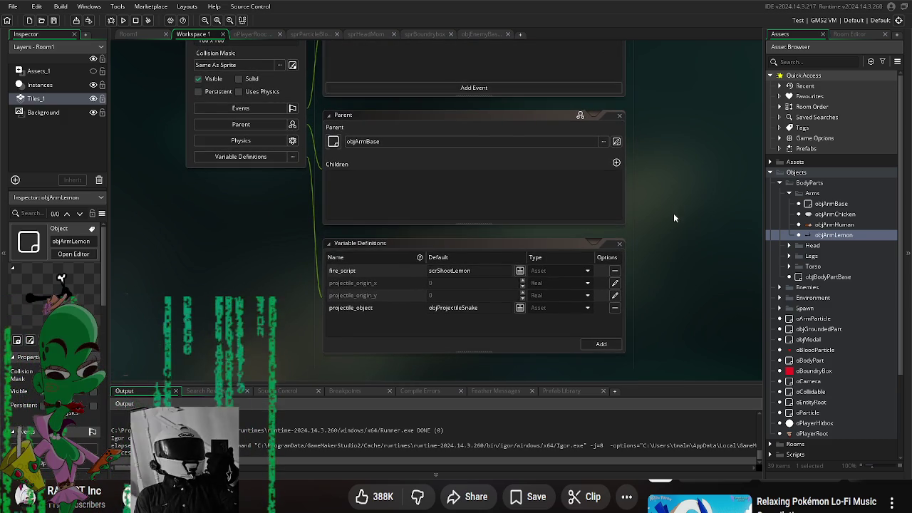
# - Set objArmLemon's fire_script to scrShootProjectile from Scripts > Firing Scripts and run the game
pyautogui.doubleClick(828, 224)
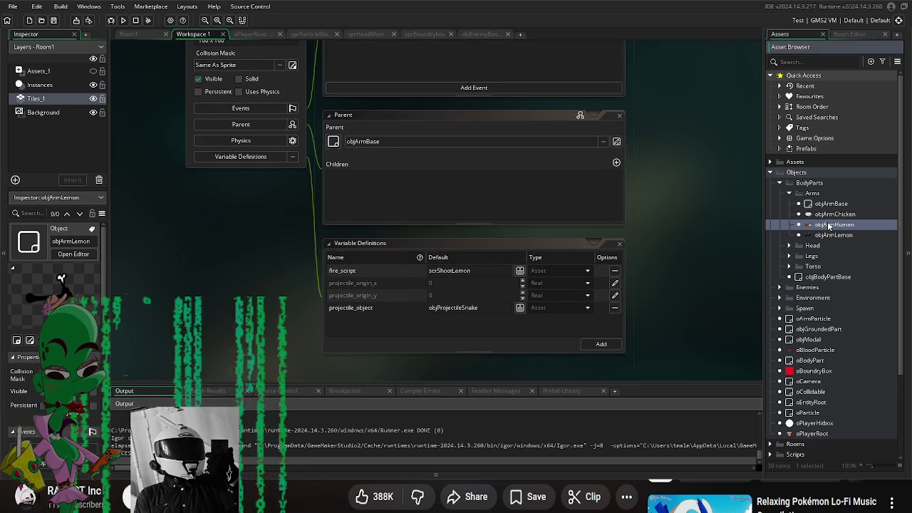
pyautogui.doubleClick(827, 235)
pyautogui.click(520, 353)
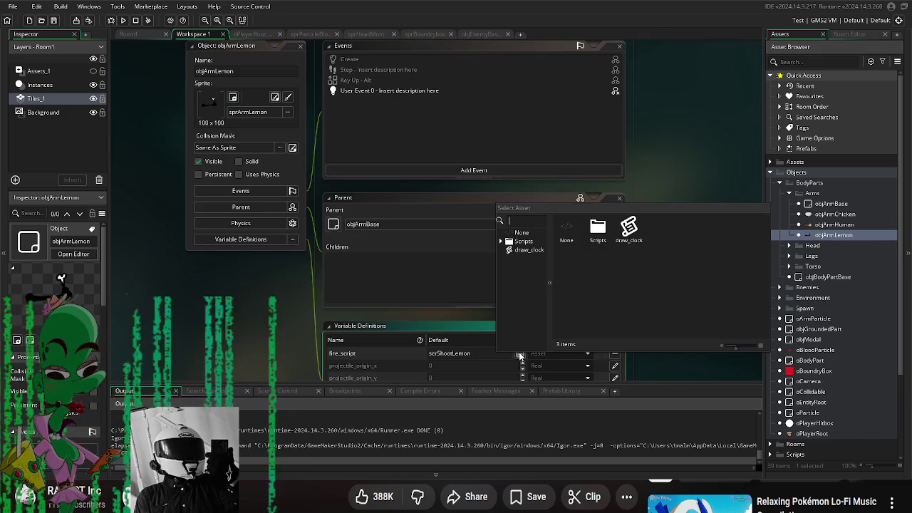
pyautogui.doubleClick(604, 236)
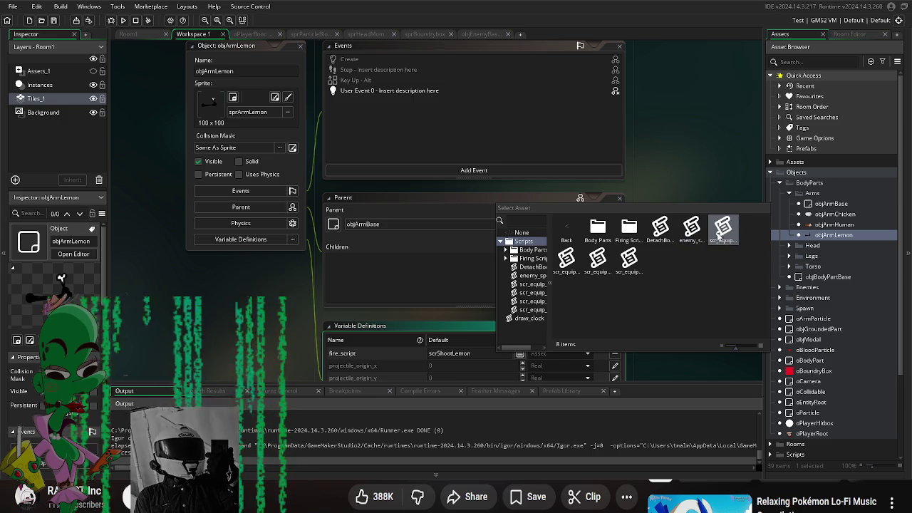
pyautogui.doubleClick(631, 229)
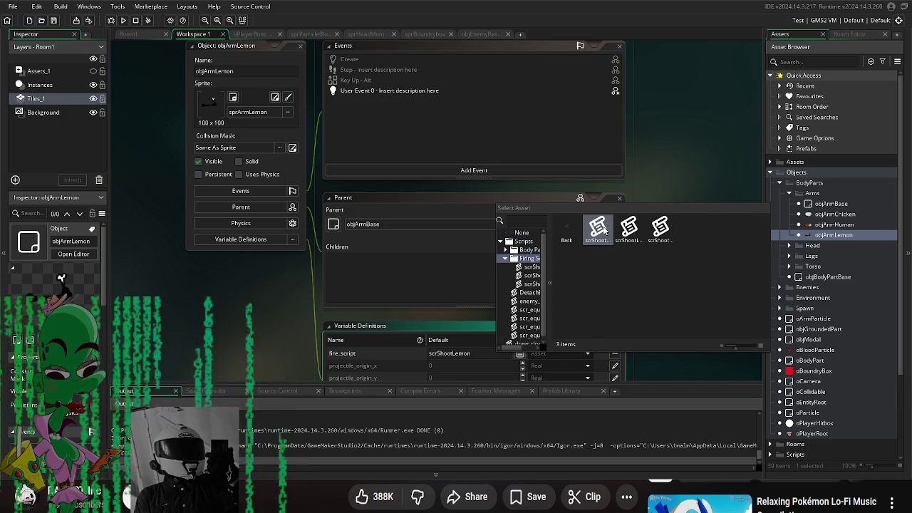
pyautogui.doubleClick(660, 228)
pyautogui.moveTo(655, 314); pyautogui.dragTo(641, 223)
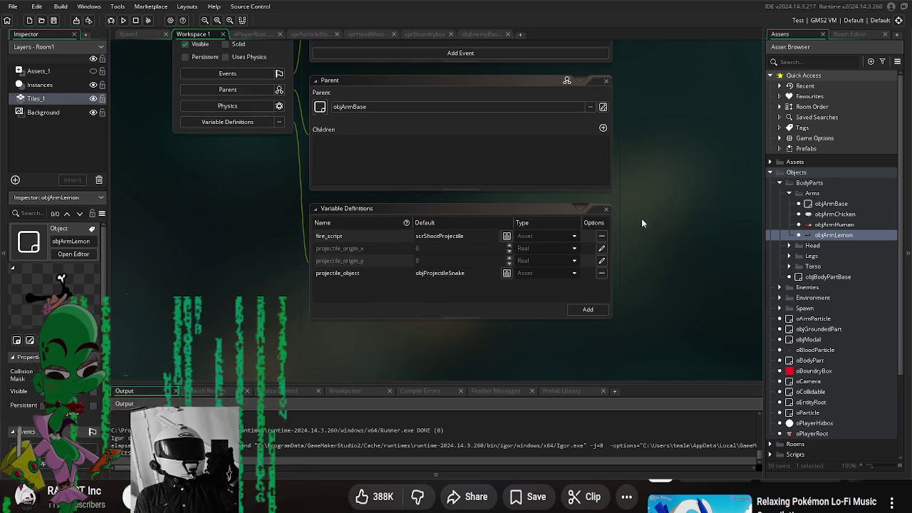
pyautogui.click(123, 20)
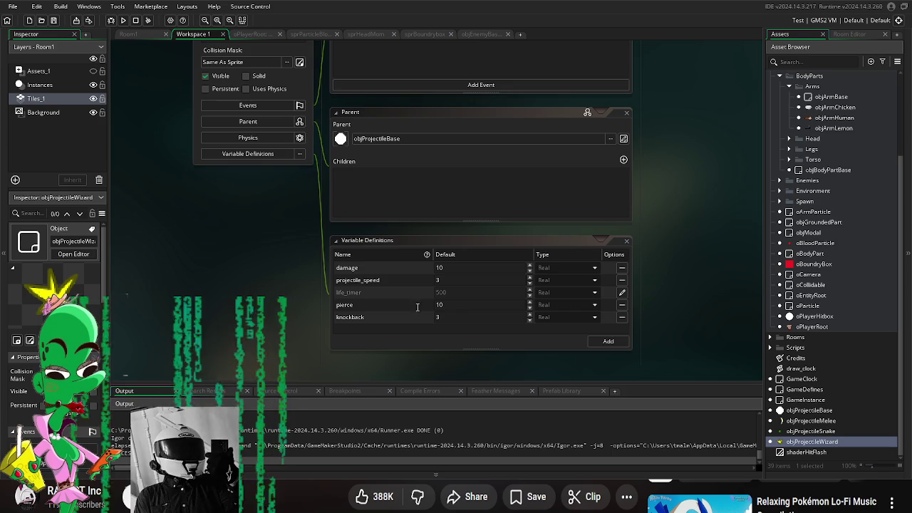
# - Change objProjectileWizard's pierce from 10 to 1
pyautogui.click(463, 308)
pyautogui.click(697, 309)
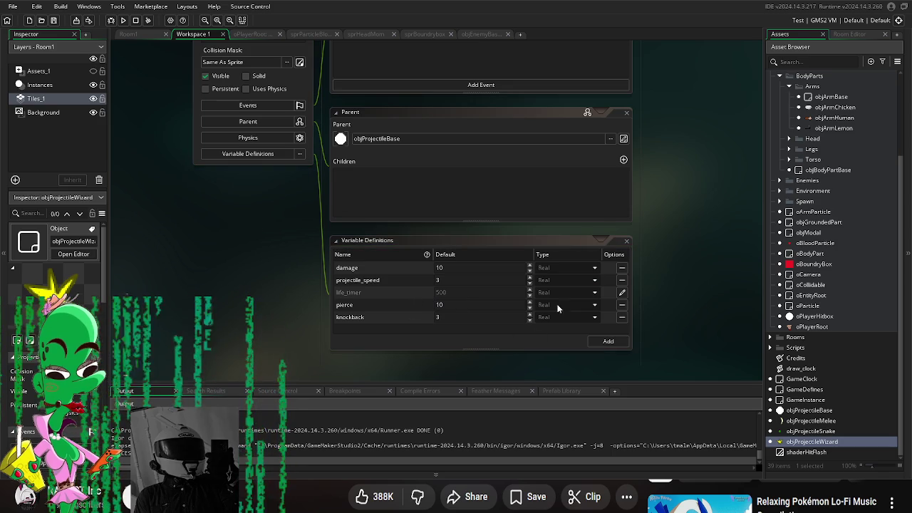
pyautogui.click(482, 307)
pyautogui.press('BackSpace')
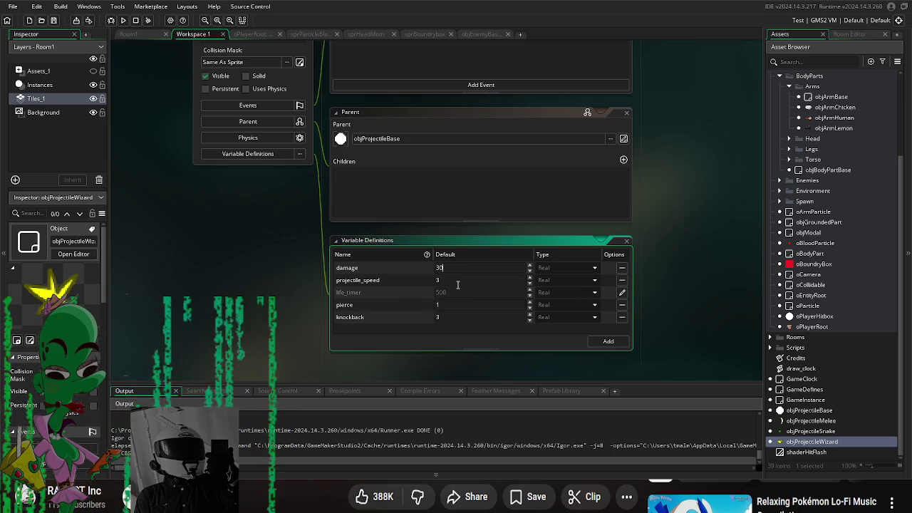
pyautogui.click(690, 295)
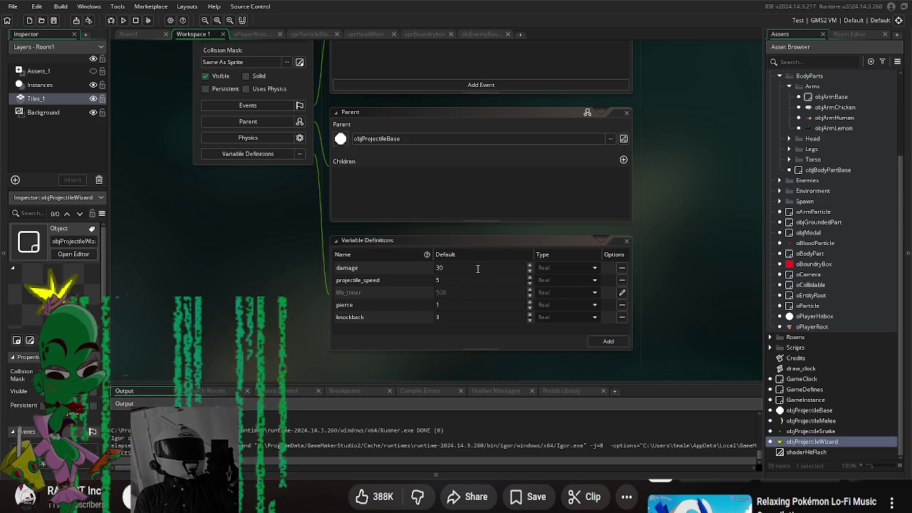
# - Playtest the wizard's star projectiles against the lemons, then close the game
pyautogui.click(131, 21)
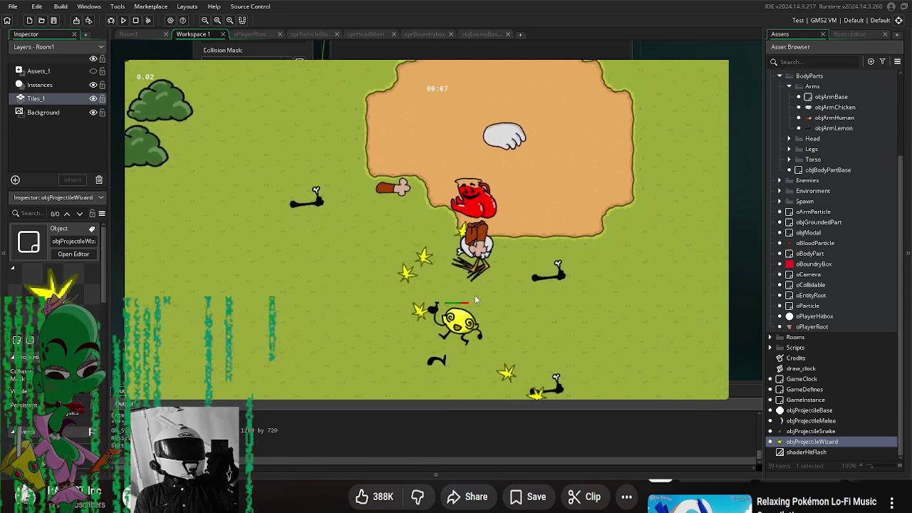
pyautogui.press('Escape')
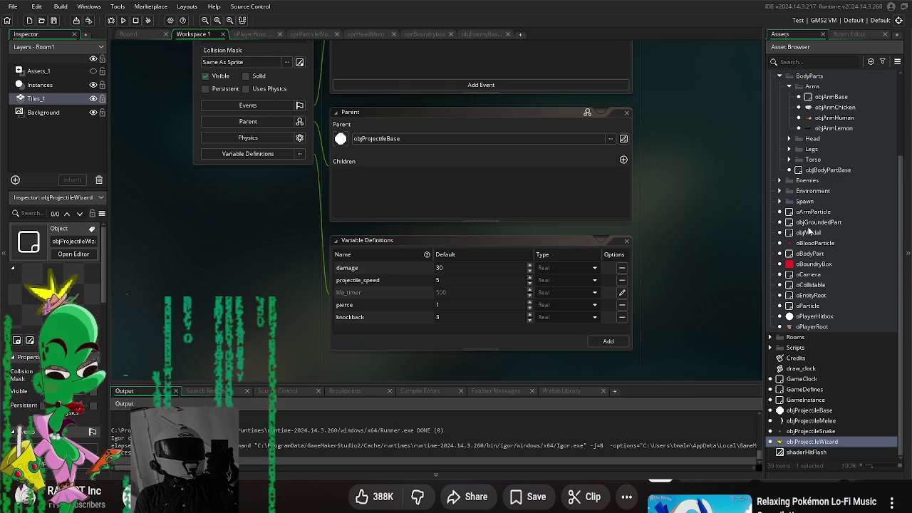
pyautogui.scroll(5, 797, 197)
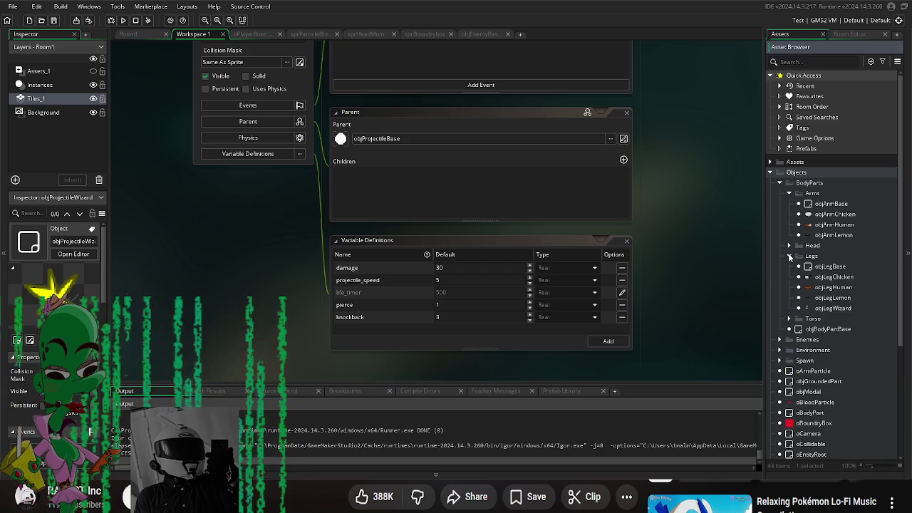
# - Expand the asset folders and select objProjectileWizard in the Asset Browser
pyautogui.click(770, 163)
pyautogui.click(780, 173)
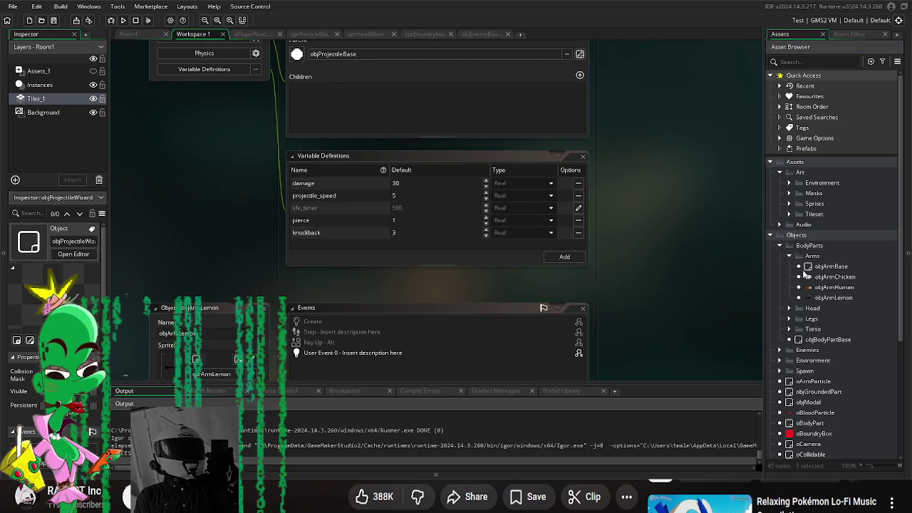
pyautogui.click(839, 302)
pyautogui.scroll(-5, 825, 351)
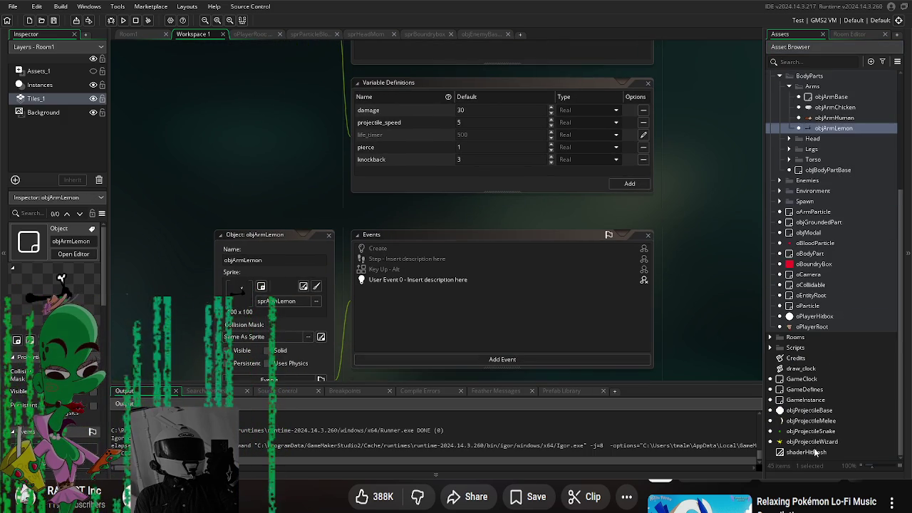
pyautogui.click(812, 442)
# - Duplicate objProjectileWizard with Ctrl+D as objProjectile and reopen objProjectileWizard's editor
pyautogui.rightClick(816, 443)
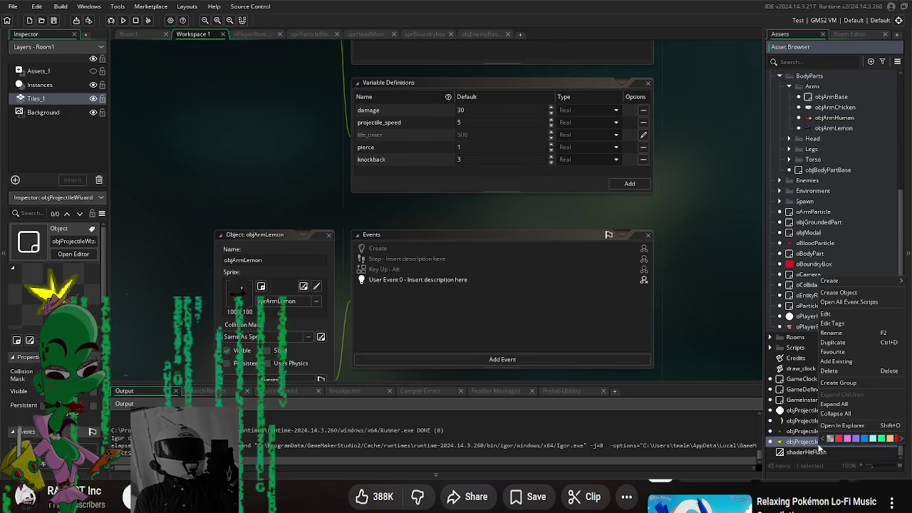
pyautogui.click(797, 444)
pyautogui.hotkey('ctrl', 'd')
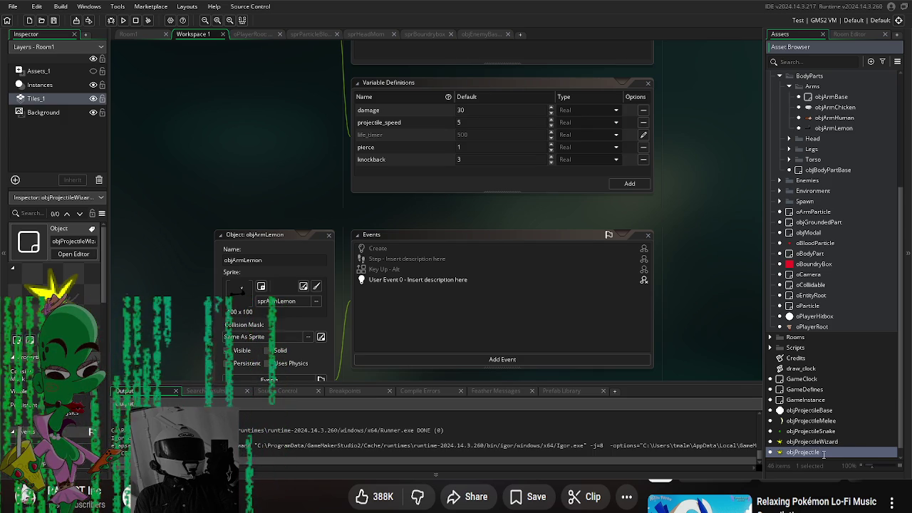
pyautogui.press('Return')
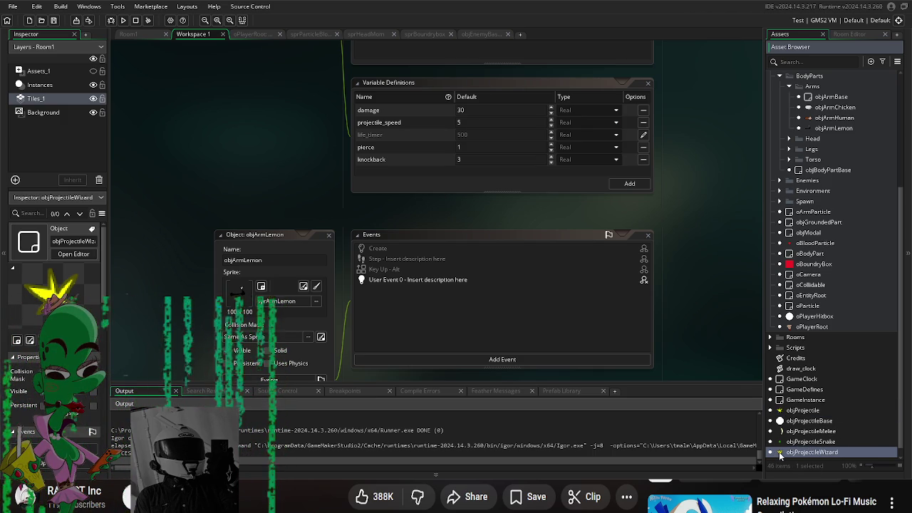
pyautogui.doubleClick(805, 452)
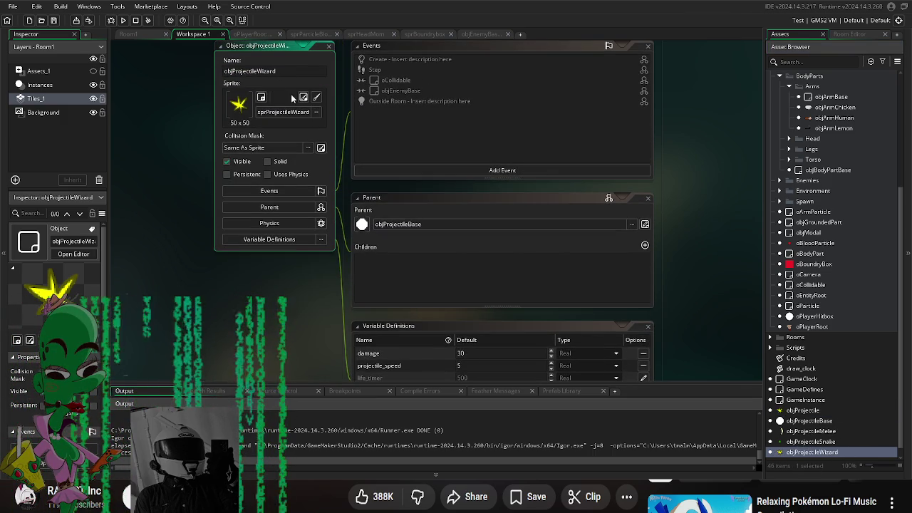
# - Give objProjectile the sprProjectilePirate2 sprite from Art > Sprites > Projectiles
pyautogui.doubleClick(804, 410)
pyautogui.click(278, 143)
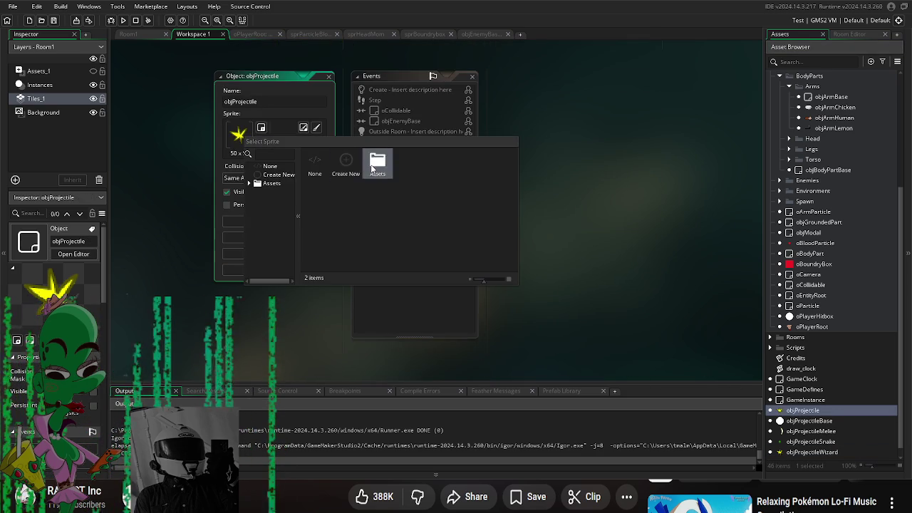
pyautogui.doubleClick(373, 168)
pyautogui.doubleClick(344, 163)
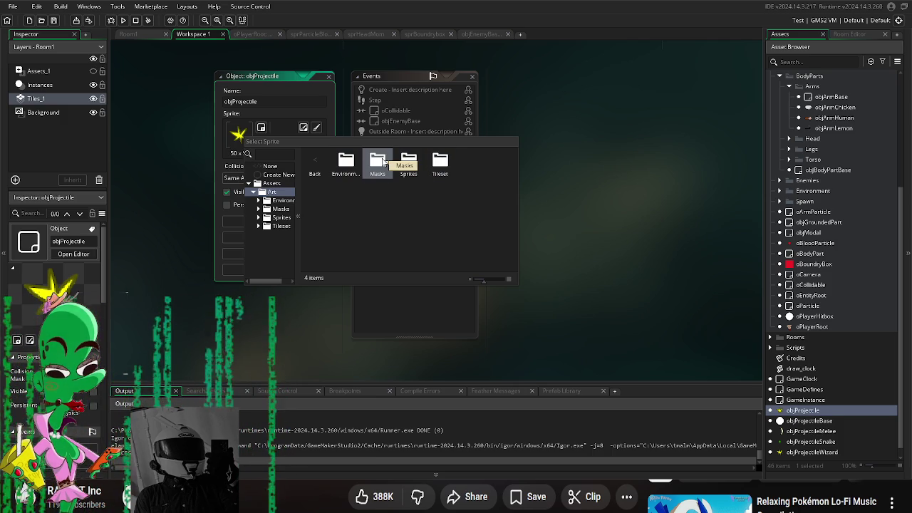
pyautogui.doubleClick(418, 175)
pyautogui.doubleClick(425, 174)
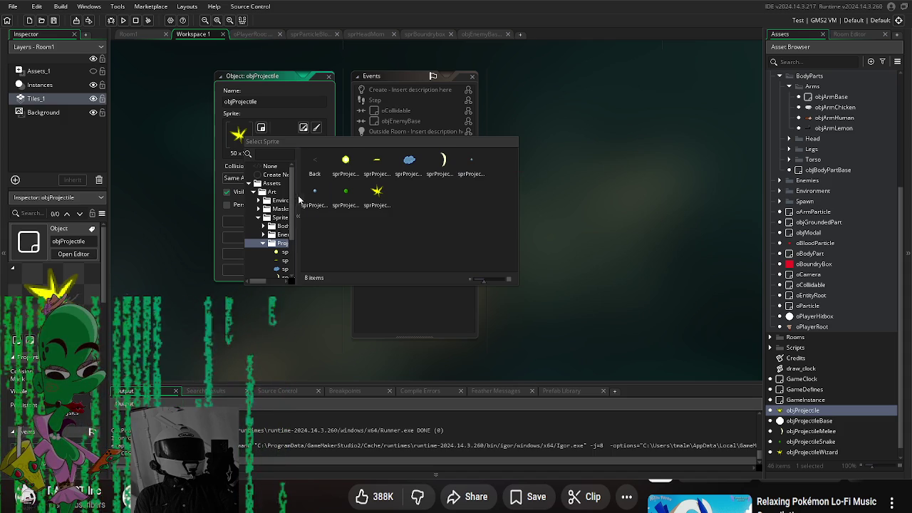
pyautogui.click(471, 167)
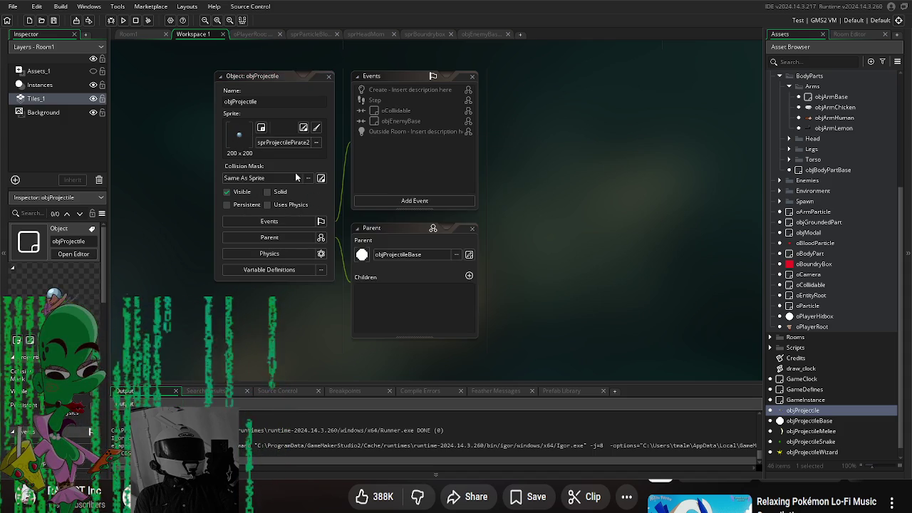
# - Rename the object to objProjectilePirate and show its Variable Definitions
pyautogui.click(271, 105)
pyautogui.write('Pirate')
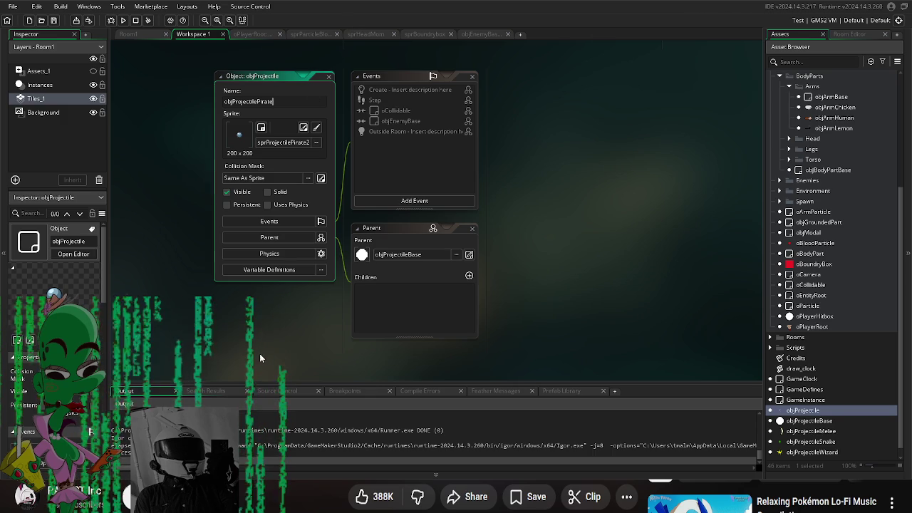
pyautogui.press('Return')
pyautogui.click(306, 260)
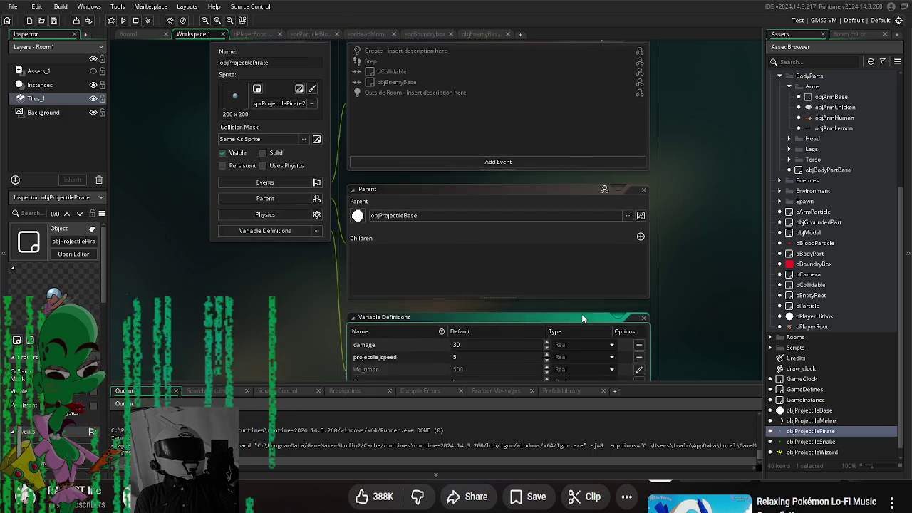
# - Set objProjectilePirate's damage default value to 50
pyautogui.doubleClick(421, 251)
pyautogui.write('50')
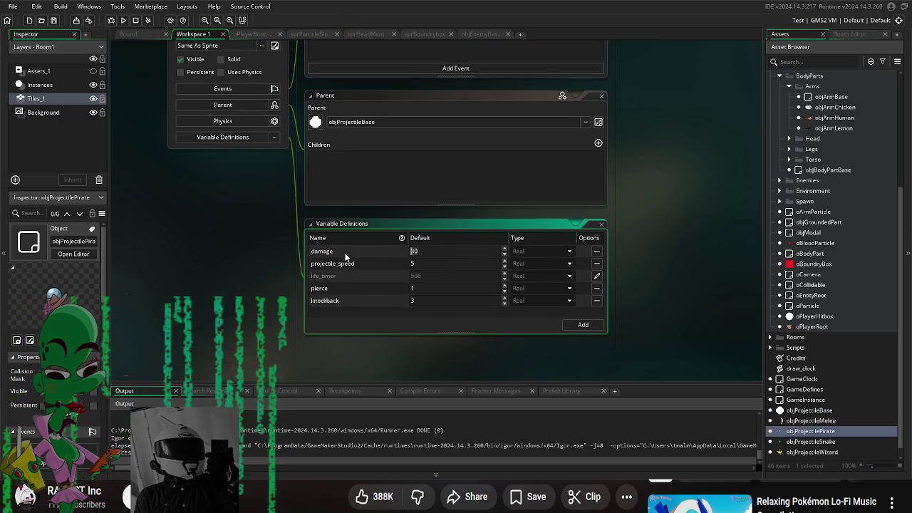
pyautogui.click(245, 276)
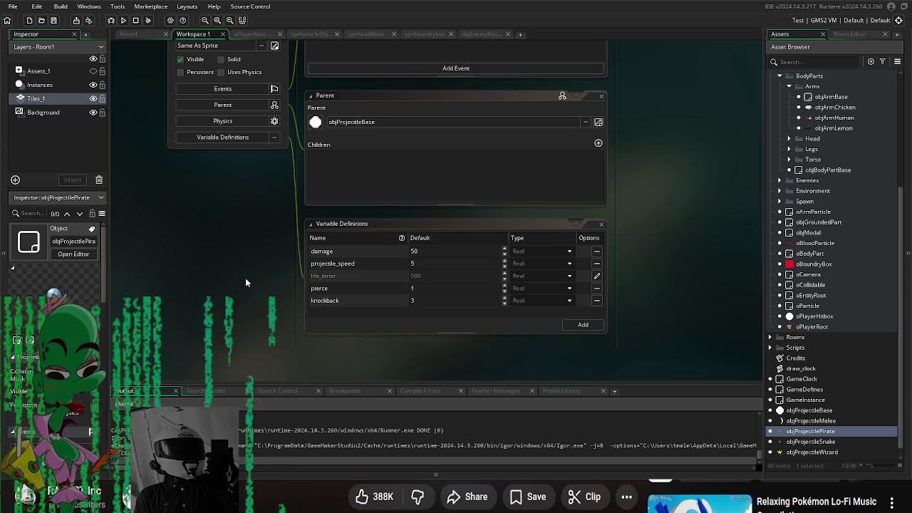
pyautogui.click(417, 282)
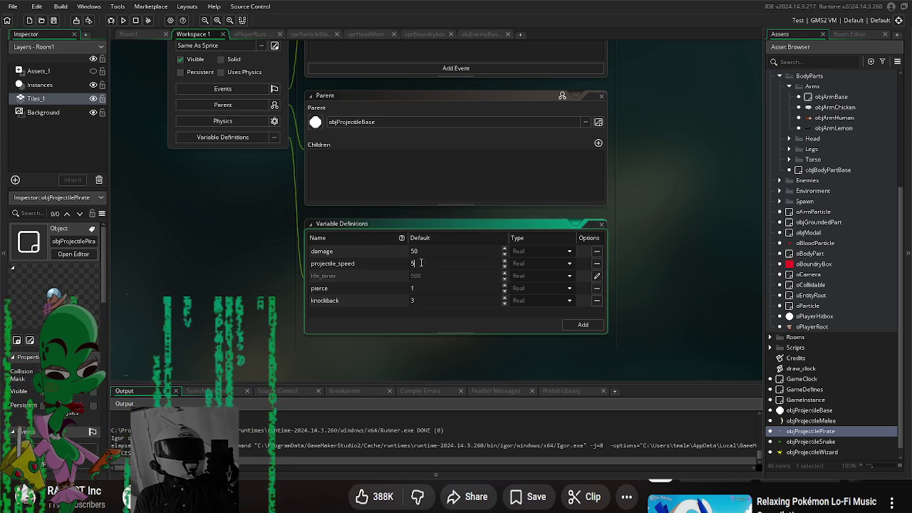
pyautogui.moveTo(275, 311); pyautogui.dragTo(264, 312)
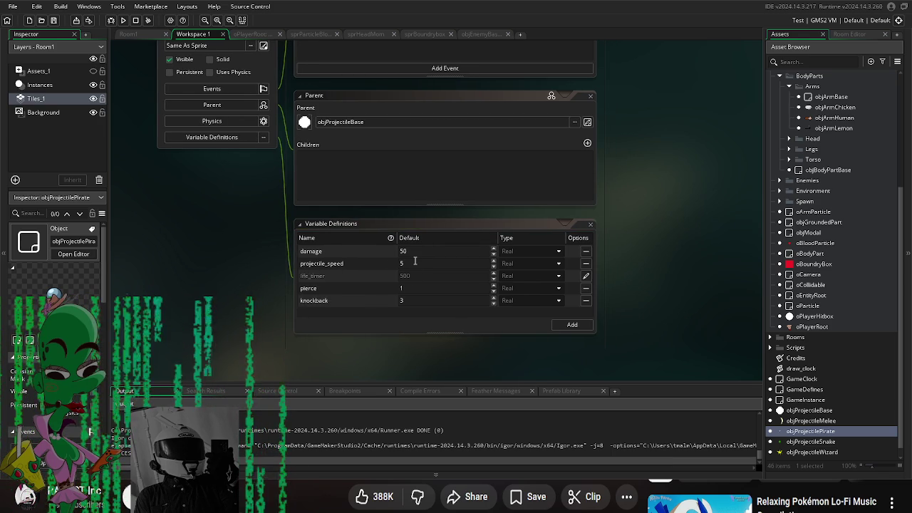
# - Set the pirate projectile's projectile_speed to 10 and knockback to 20
pyautogui.click(343, 265)
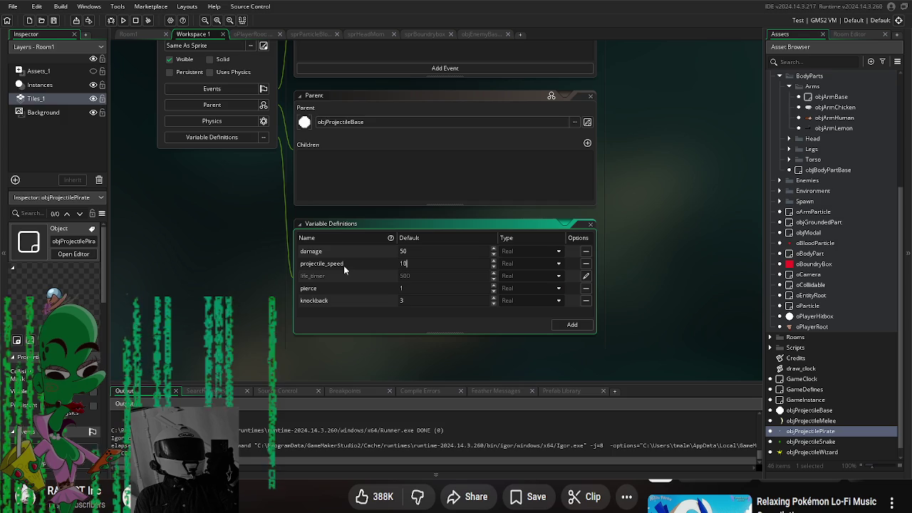
pyautogui.doubleClick(403, 263)
pyautogui.write('10')
pyautogui.doubleClick(410, 301)
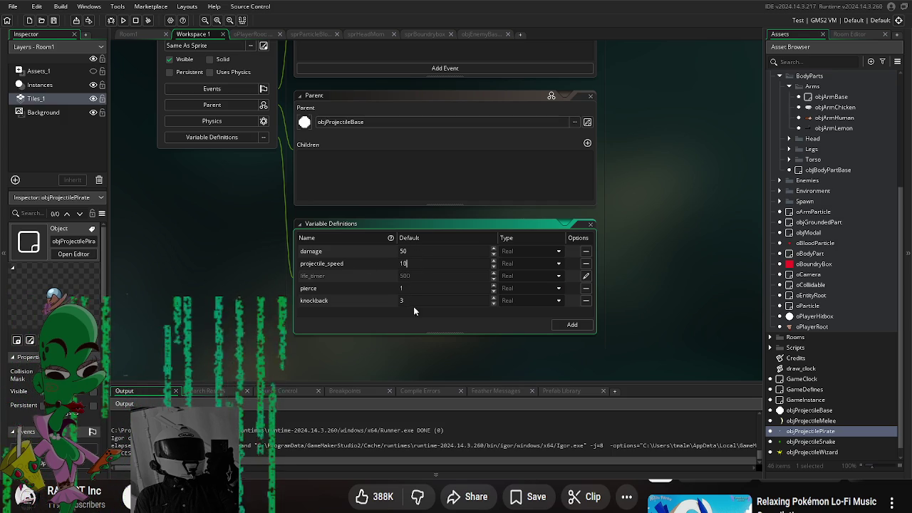
pyautogui.write('20')
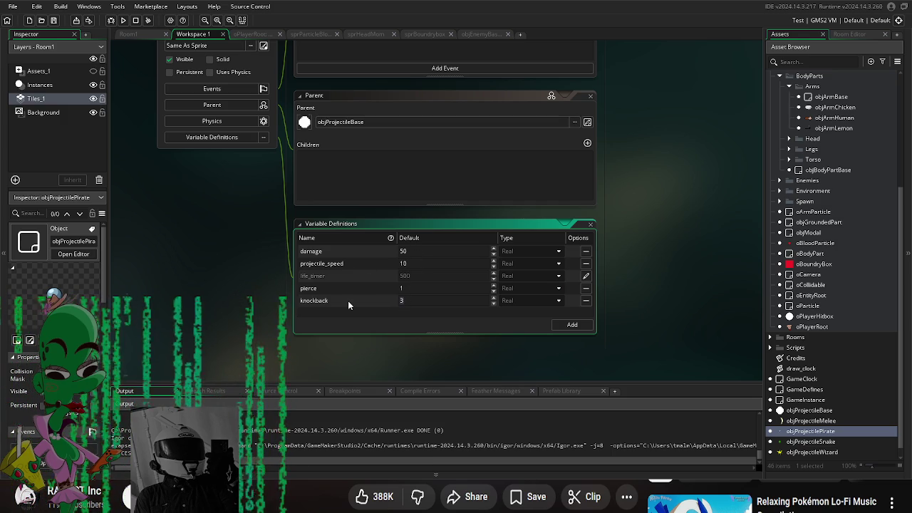
pyautogui.click(654, 285)
pyautogui.moveTo(660, 285); pyautogui.dragTo(644, 315)
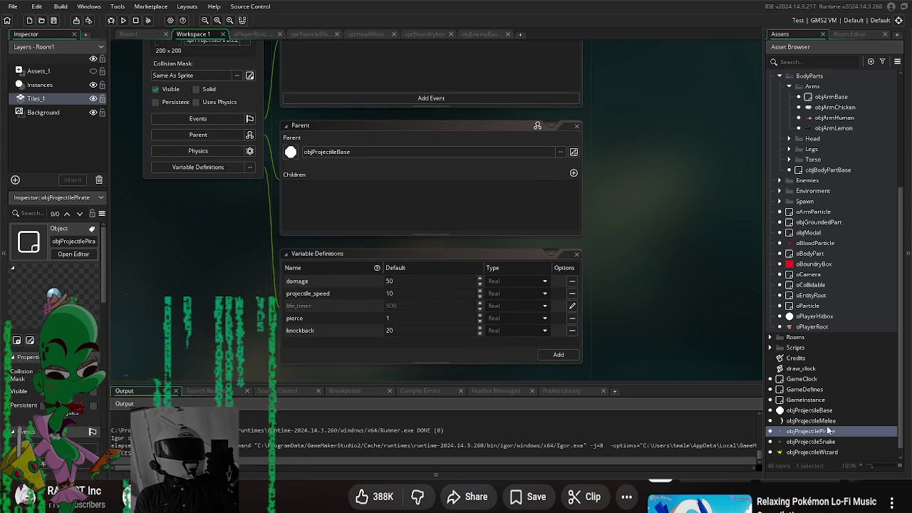
pyautogui.doubleClick(812, 452)
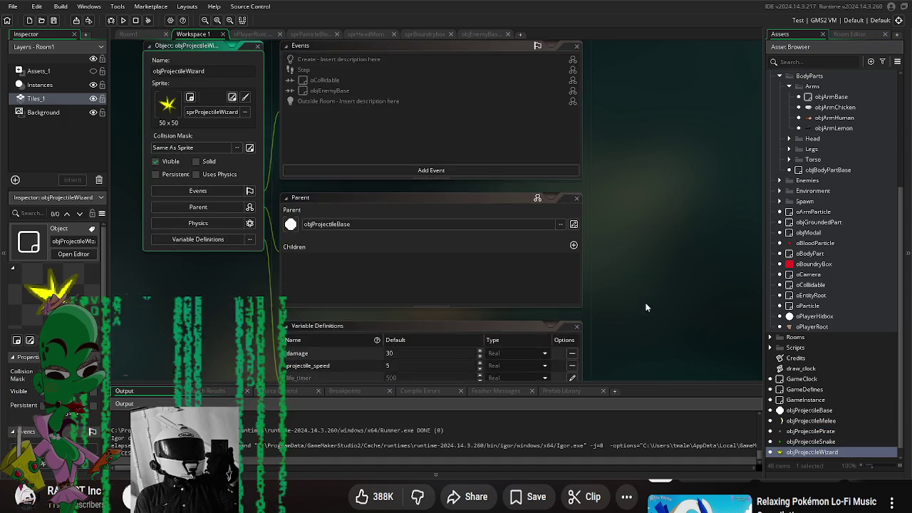
# - Set objProjectileWizard's knockback default value to 15
pyautogui.click(413, 324)
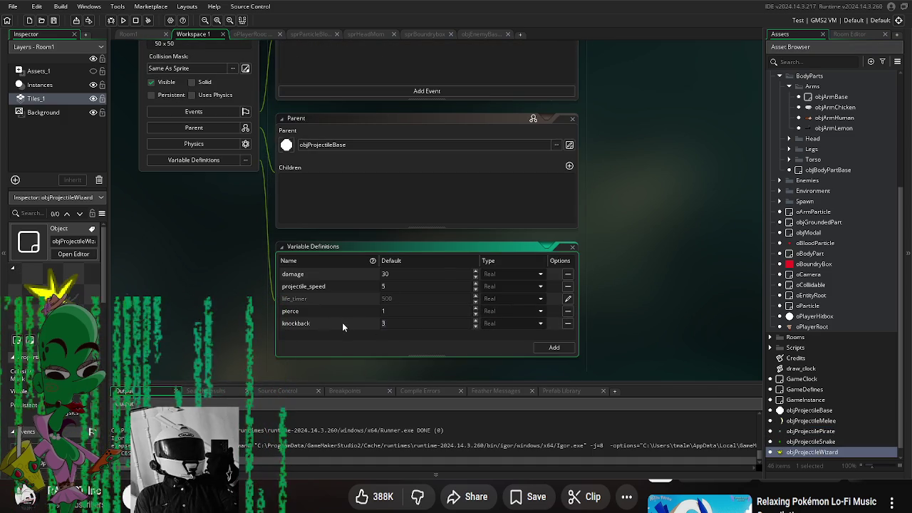
pyautogui.write('15')
pyautogui.click(680, 314)
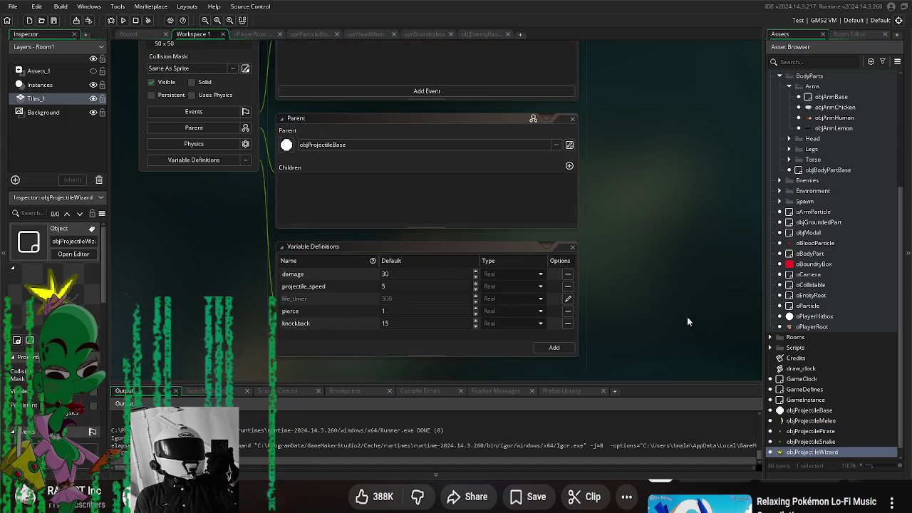
pyautogui.scroll(4, 842, 301)
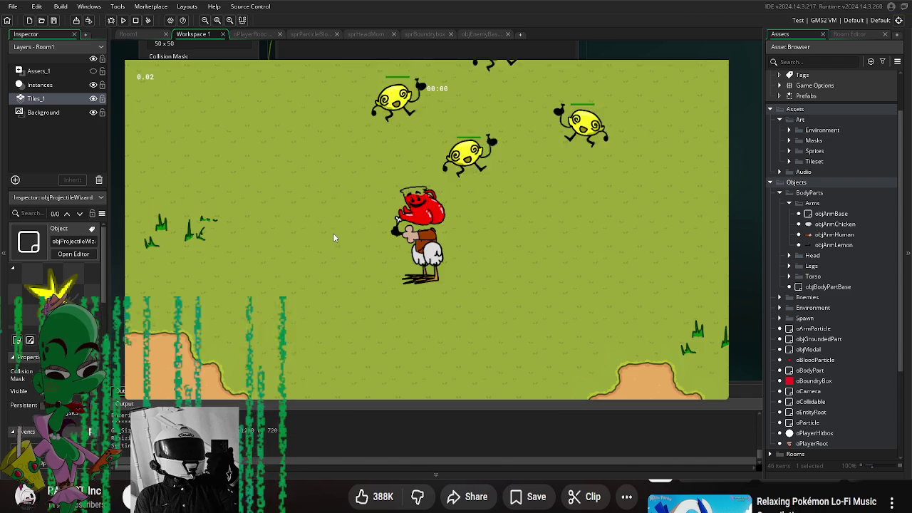
# - Play-test the projectiles by moving the player with A and S, then close the game
pyautogui.press('a')
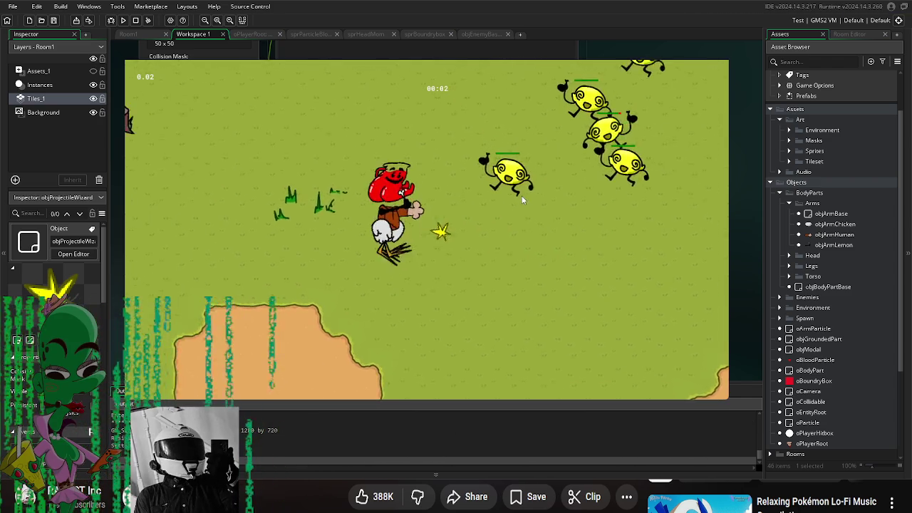
pyautogui.press('s')
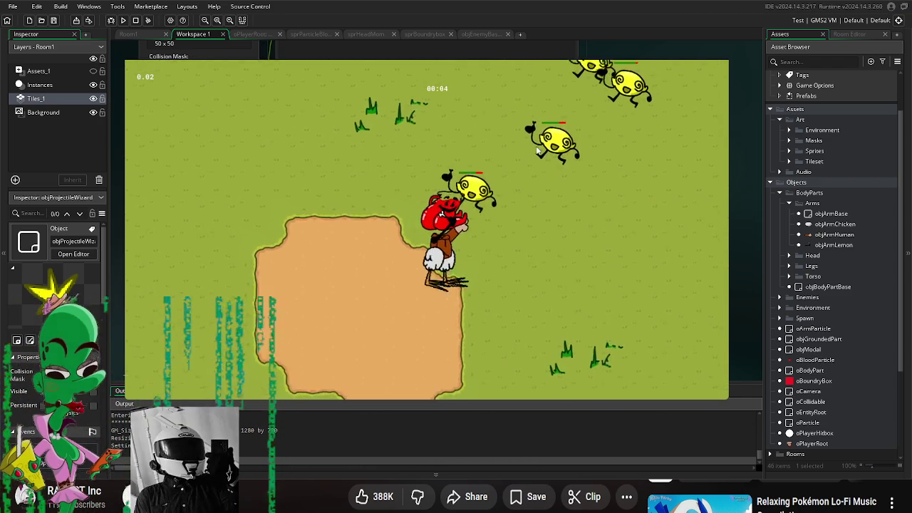
pyautogui.press('a')
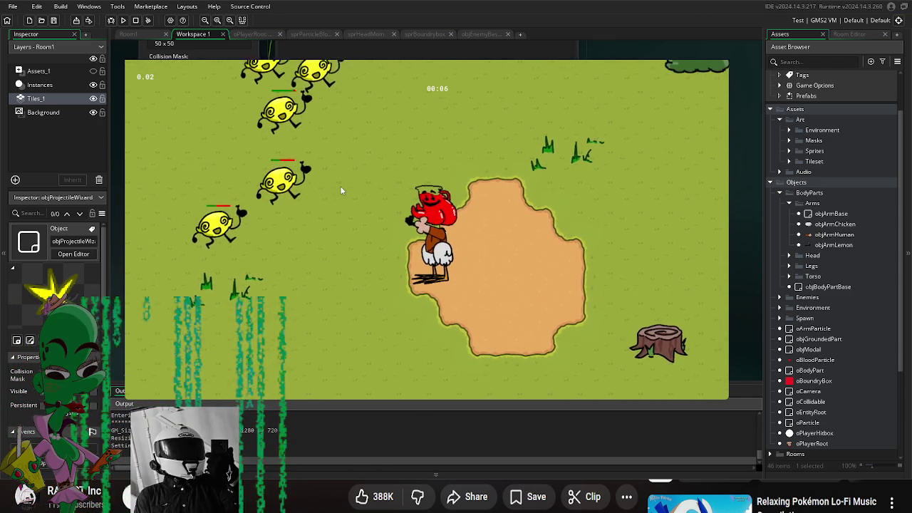
pyautogui.press('s')
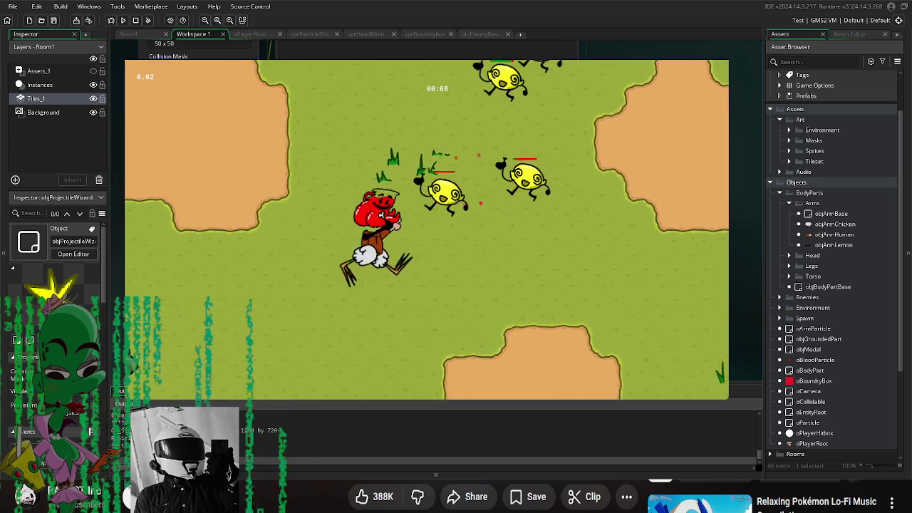
pyautogui.press('Escape')
pyautogui.click(393, 323)
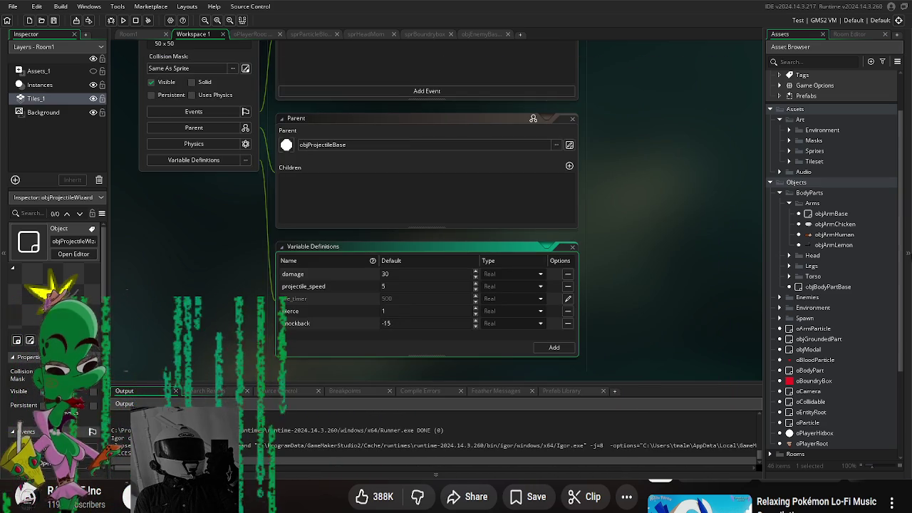
# - Make the wizard's knockback -15 and check objProjectileSnake's knockback value
pyautogui.scroll(-5, 860, 405)
pyautogui.doubleClick(813, 432)
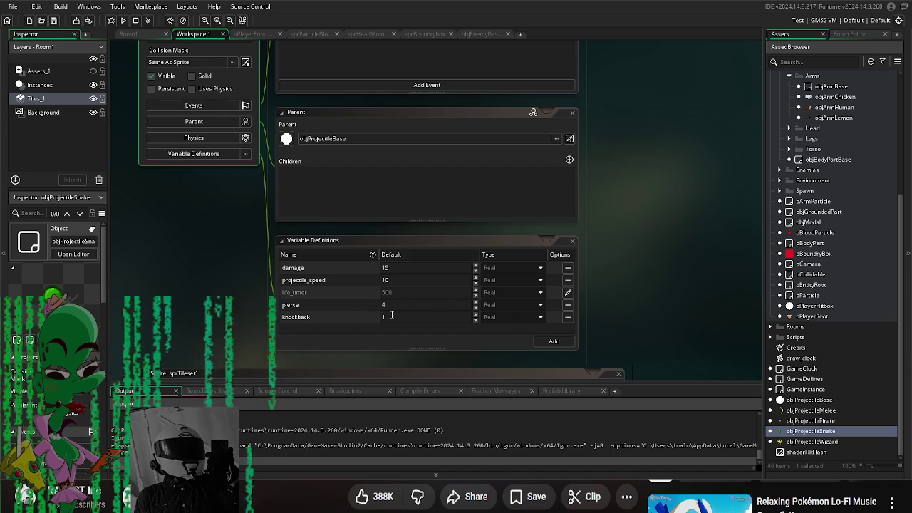
pyautogui.click(391, 316)
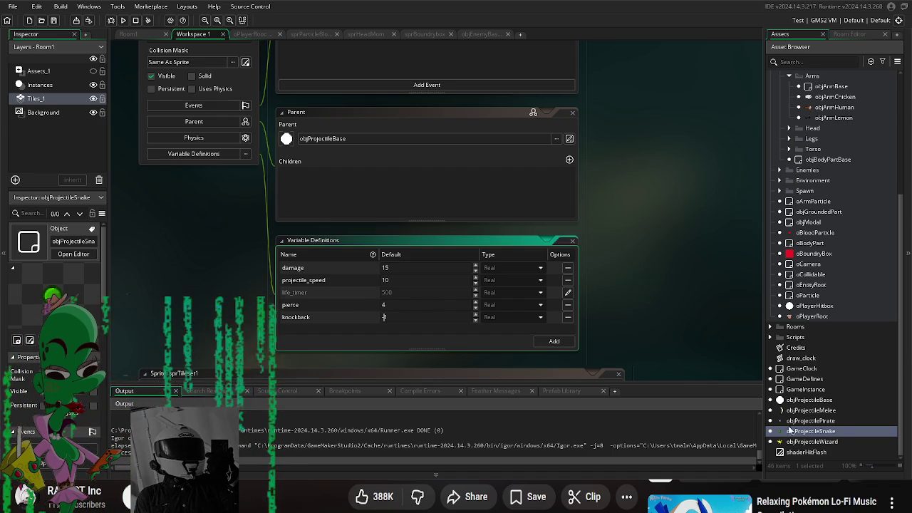
# - Set objProjectilePirate's knockback to -20 and bring up objProjectileMelee's variables
pyautogui.doubleClick(811, 421)
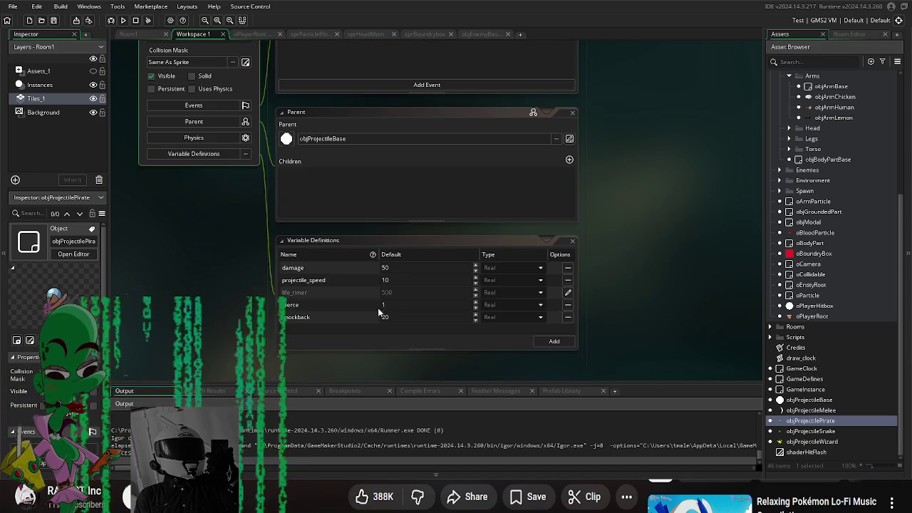
pyautogui.click(385, 316)
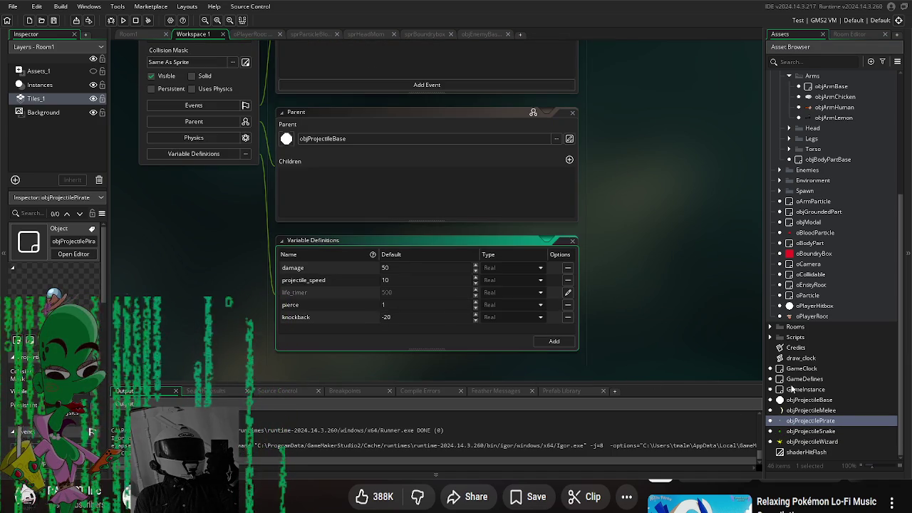
pyautogui.doubleClick(811, 410)
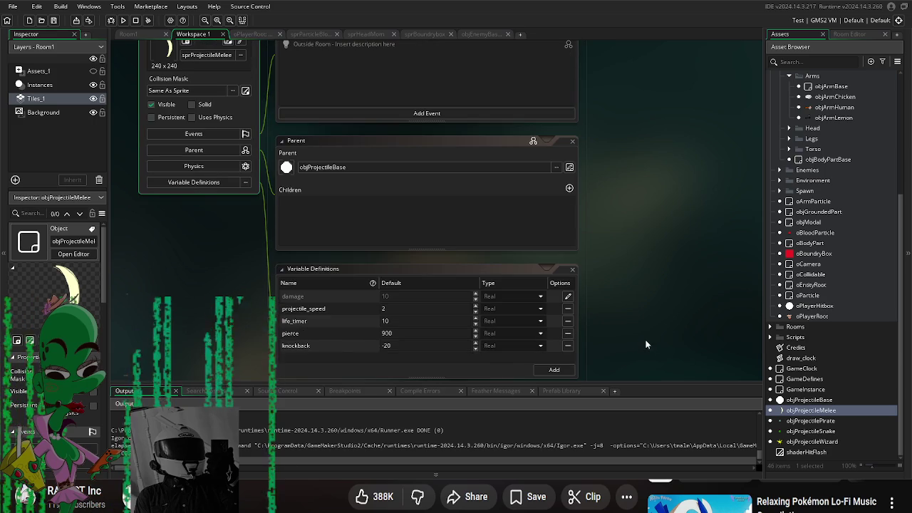
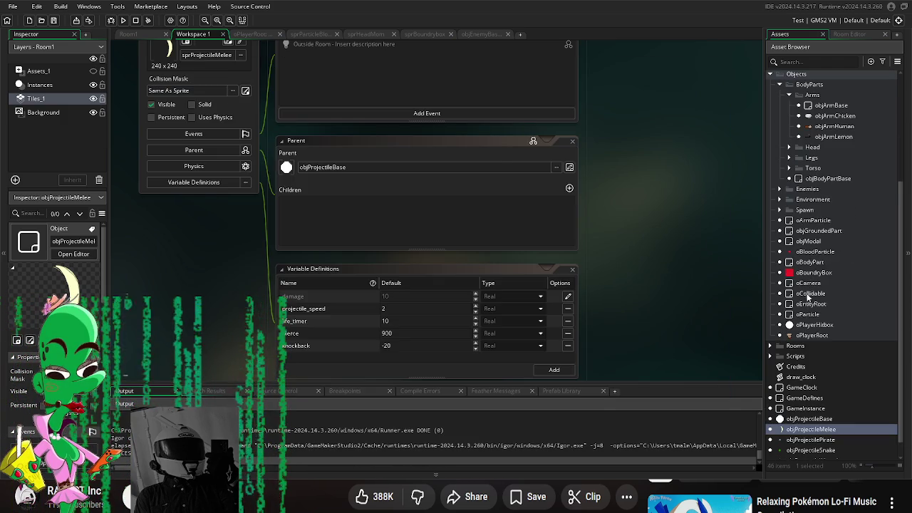
# - Open objEnemyLemon from the Enemies group and scroll its Variable Definitions to the drop_part rows
pyautogui.scroll(3, 825, 172)
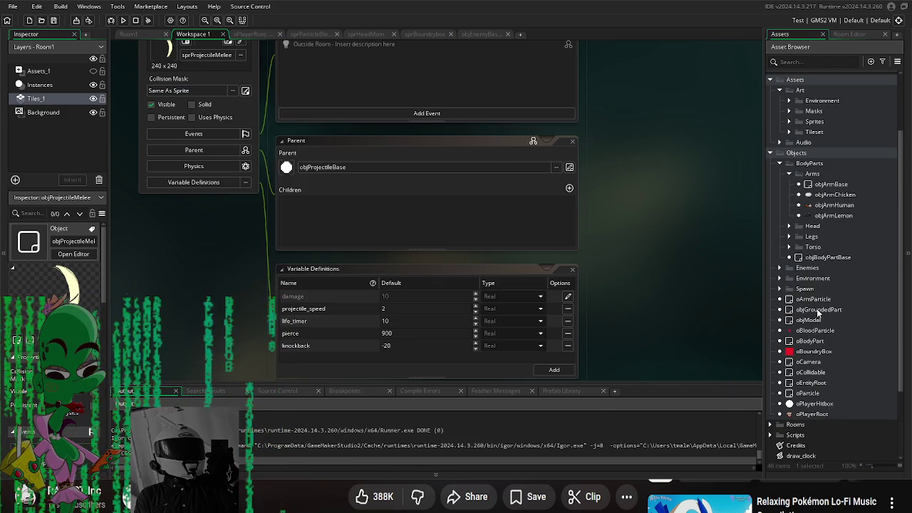
pyautogui.click(785, 269)
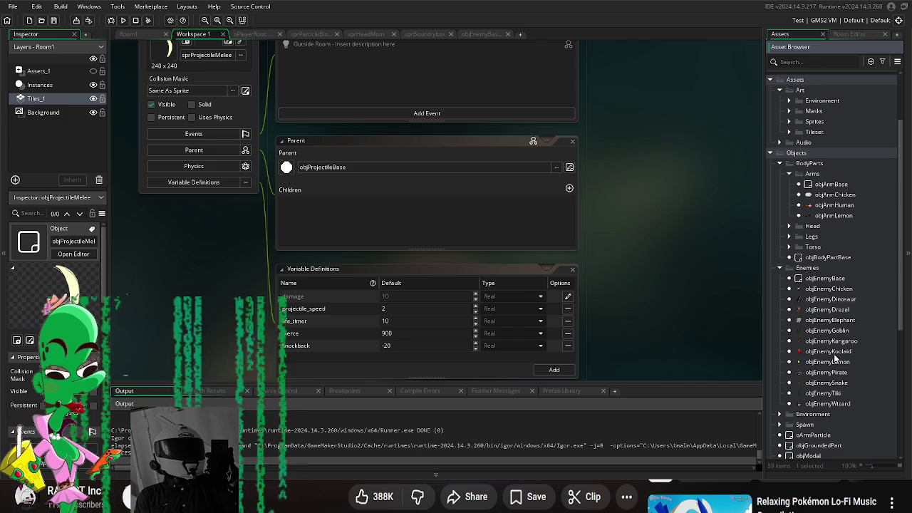
pyautogui.doubleClick(828, 363)
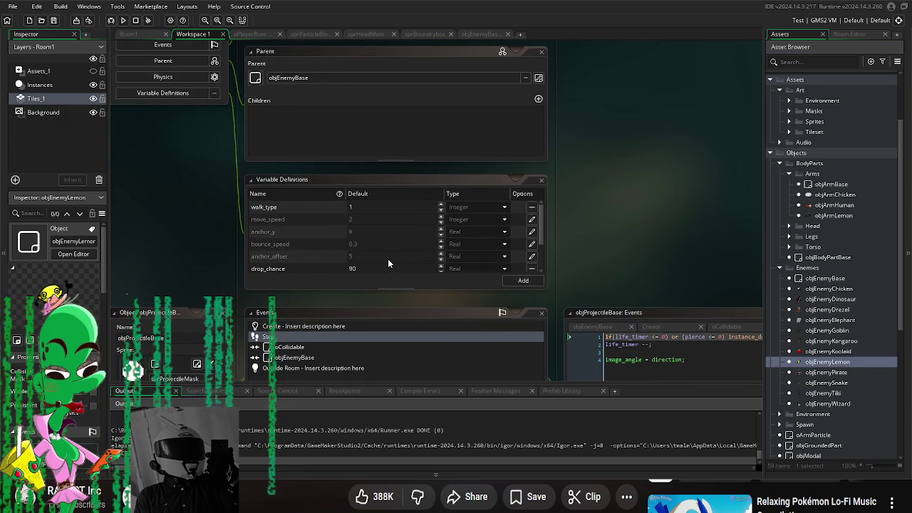
pyautogui.click(260, 266)
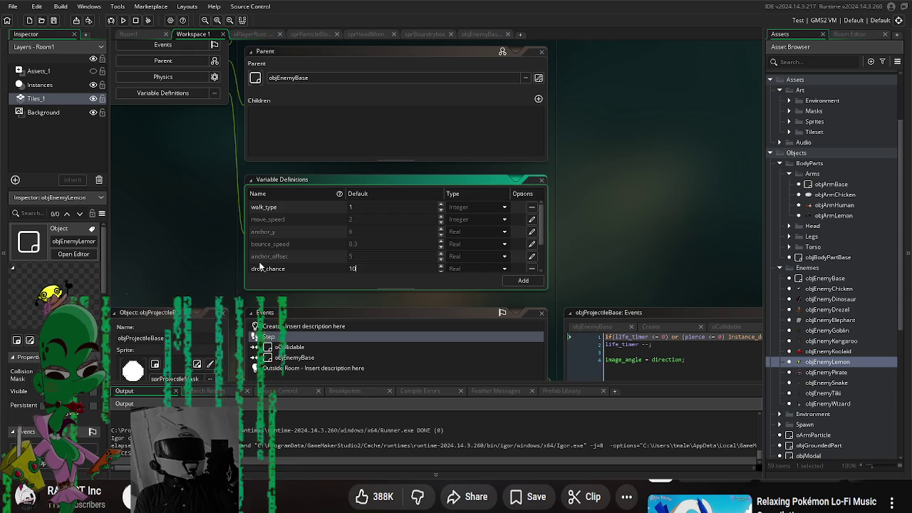
pyautogui.moveTo(267, 341); pyautogui.dragTo(335, 251)
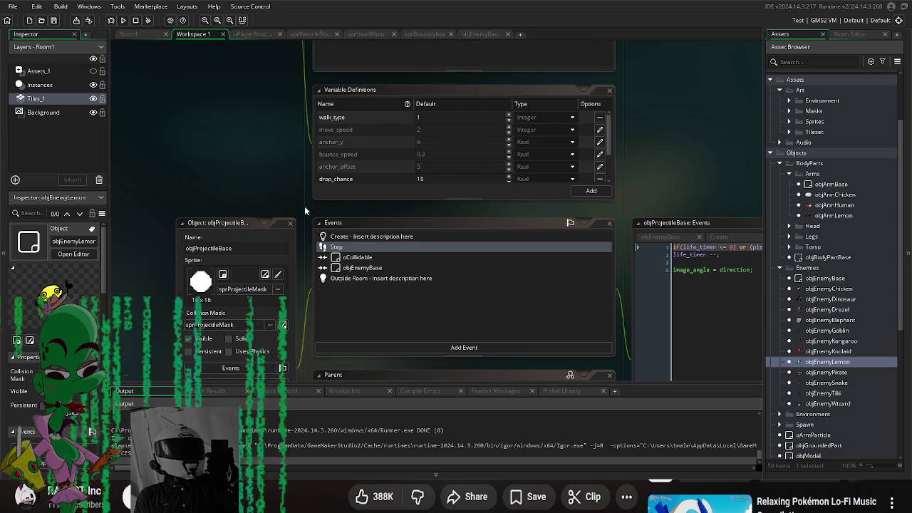
pyautogui.moveTo(294, 179); pyautogui.dragTo(230, 205)
pyautogui.scroll(-2, 551, 205)
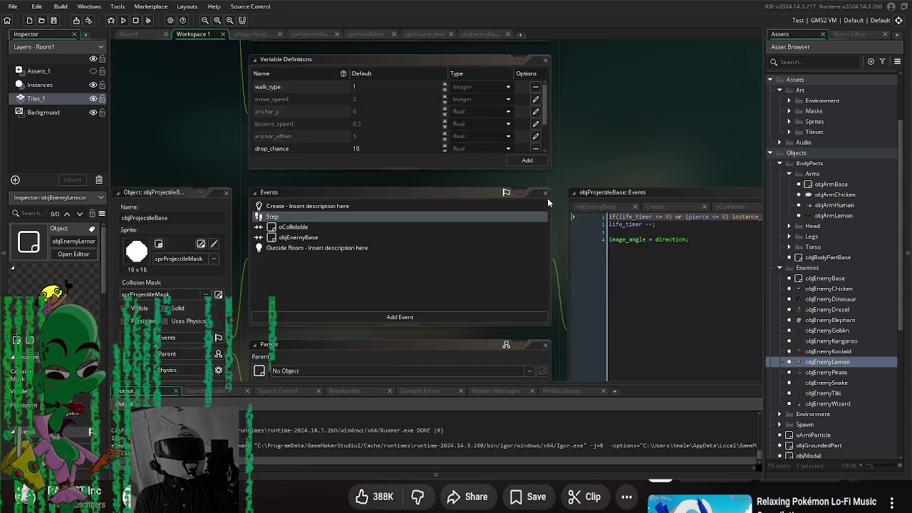
pyautogui.scroll(3, 567, 165)
pyautogui.moveTo(544, 190); pyautogui.dragTo(545, 220)
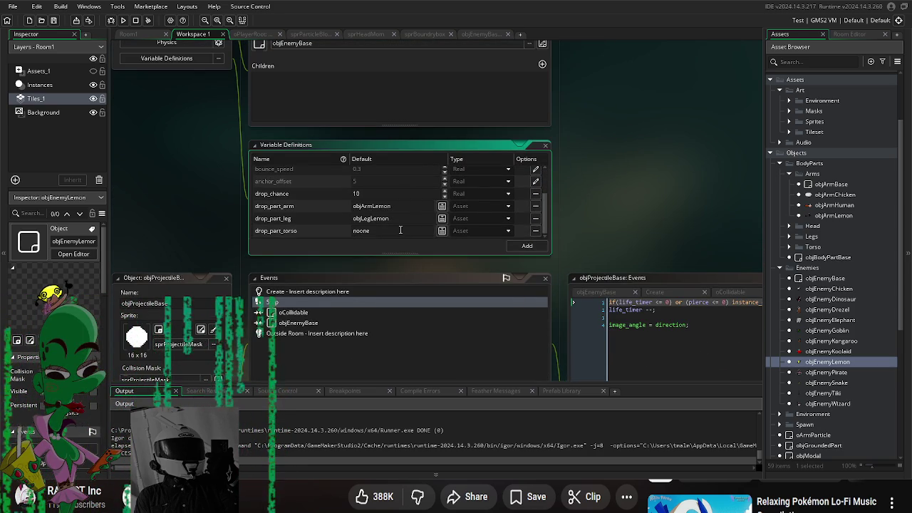
# - Expand the Torso objects group and open objTorsoHuman's object editor
pyautogui.click(789, 247)
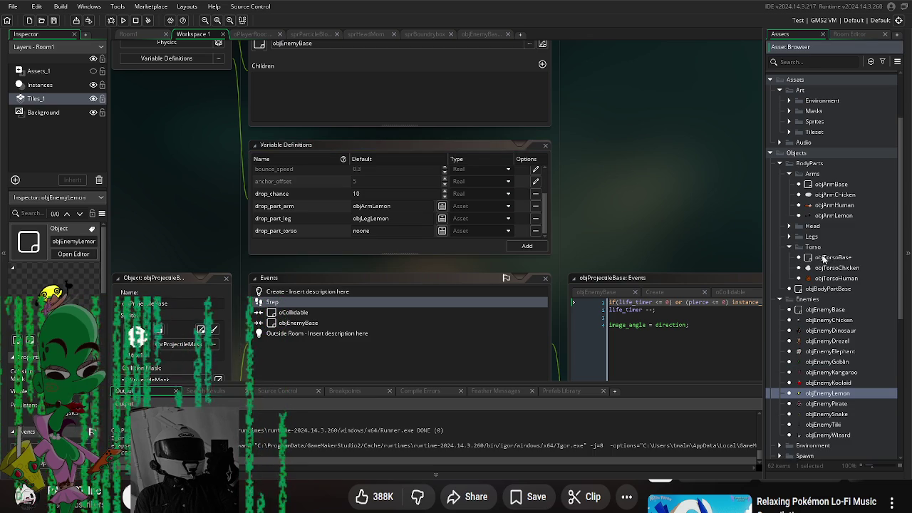
pyautogui.click(831, 268)
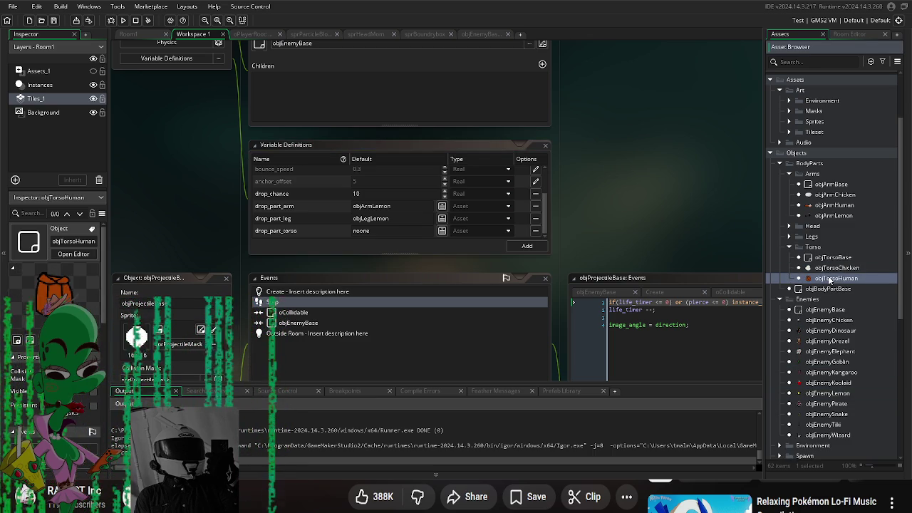
pyautogui.doubleClick(834, 278)
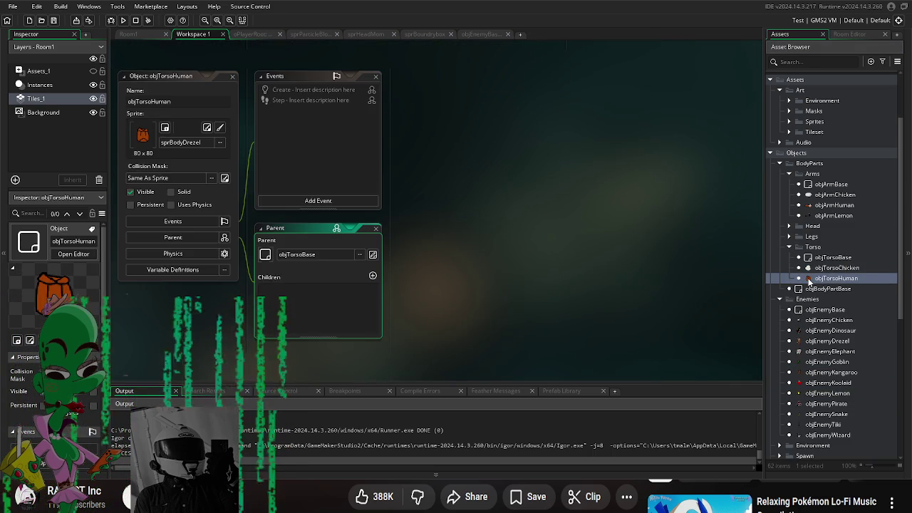
# - Delete the four stray placeholder objects Object57–Object60 from the Torso group
pyautogui.click(197, 268)
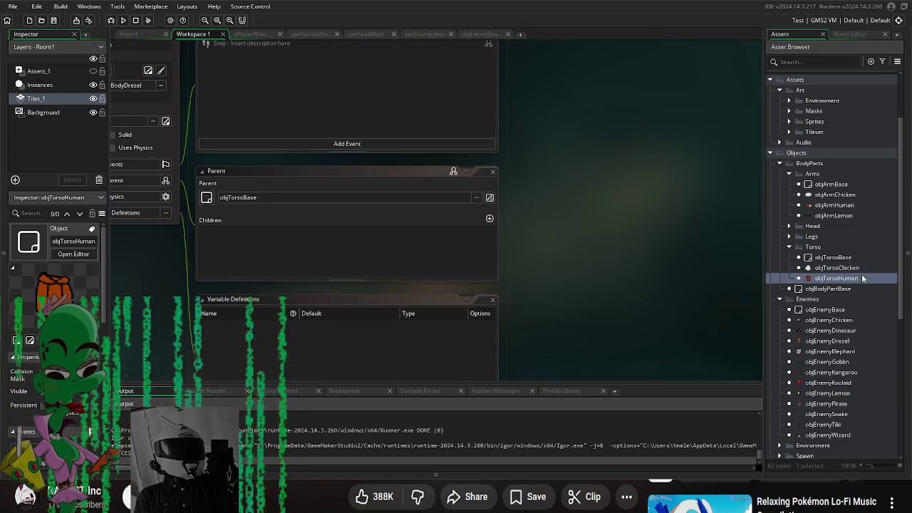
pyautogui.hotkey('alt', 'o')
pyautogui.hotkey('alt', 'o')
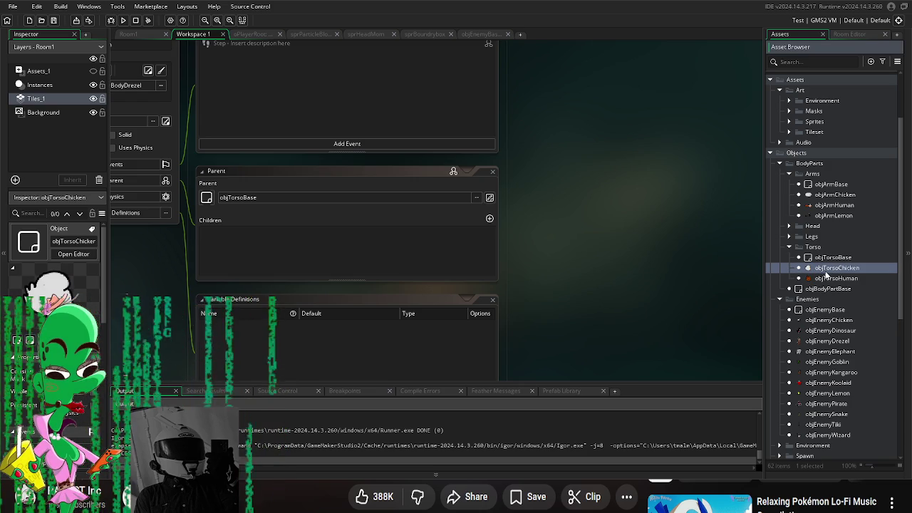
pyautogui.hotkey('alt', 'o')
pyautogui.hotkey('alt', 'o')
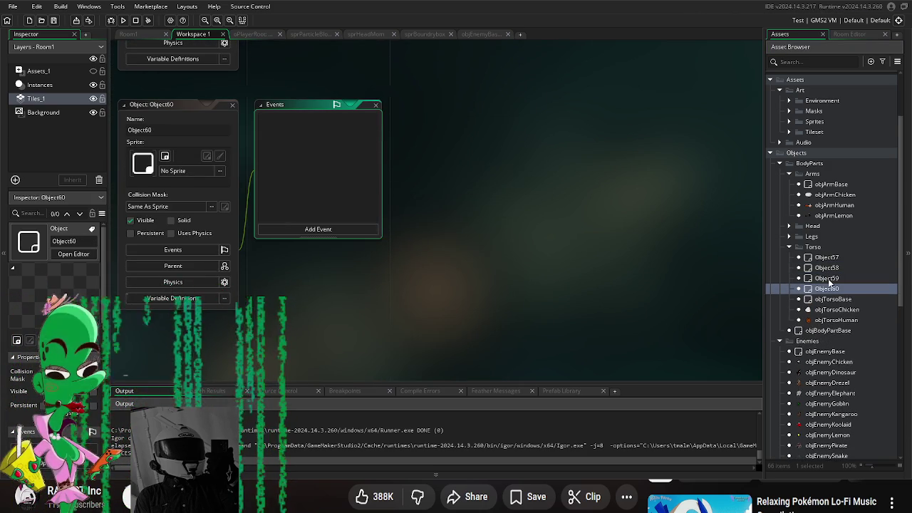
pyautogui.keyDown('shift'); pyautogui.click(830, 258); pyautogui.keyUp('shift')
pyautogui.press('Delete')
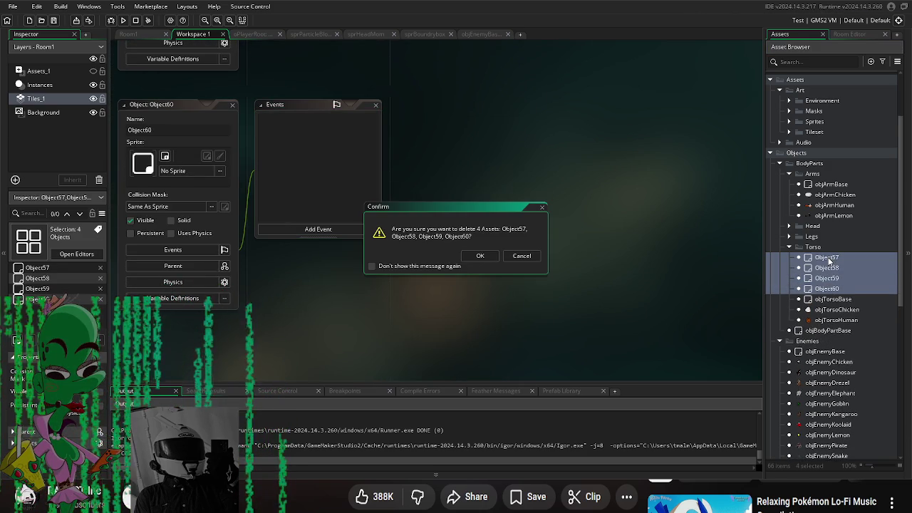
pyautogui.press('Return')
# - Duplicate objTorsoHuman, name the copy objTorsoLemon, and open its editor
pyautogui.click(835, 278)
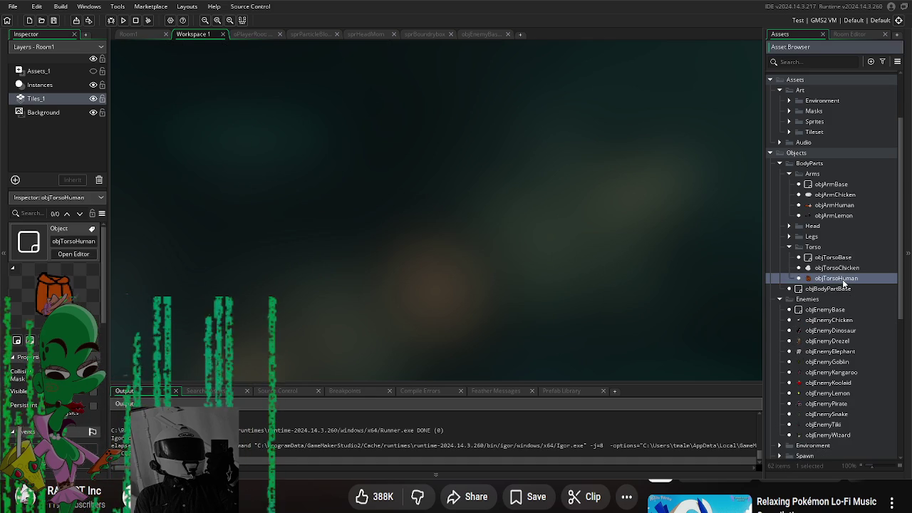
pyautogui.rightClick(835, 278)
pyautogui.click(819, 352)
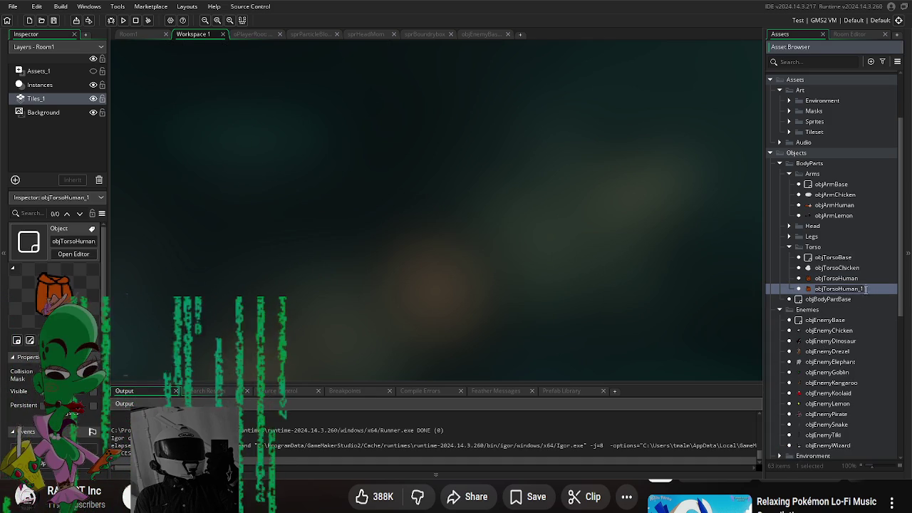
pyautogui.write('objTorsoLemon')
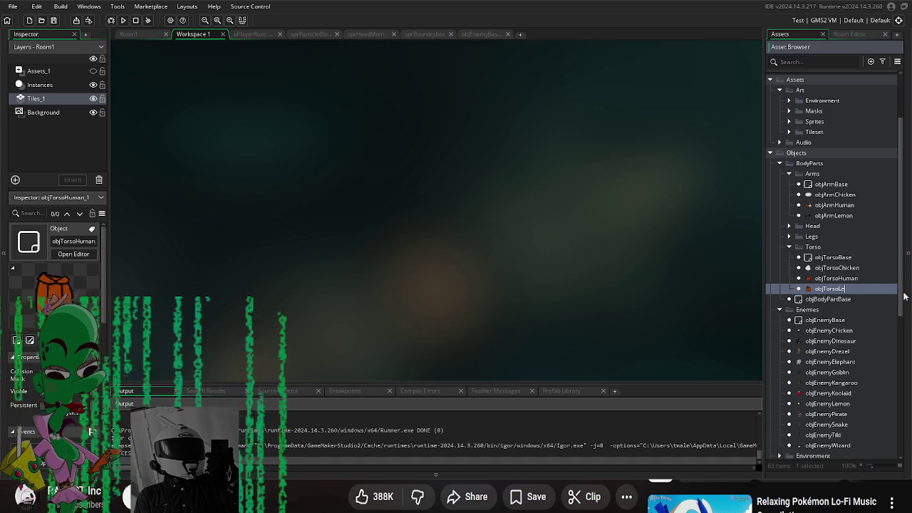
pyautogui.press('Return')
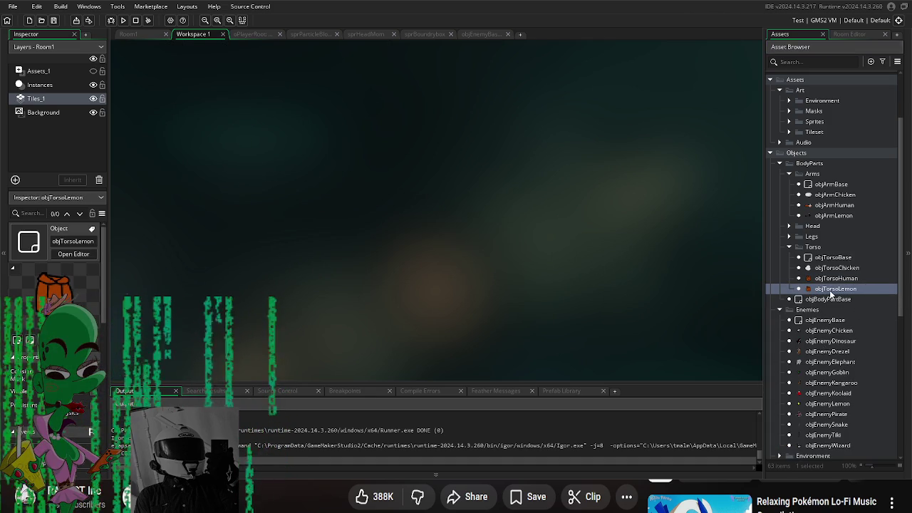
pyautogui.doubleClick(833, 289)
pyautogui.click(335, 178)
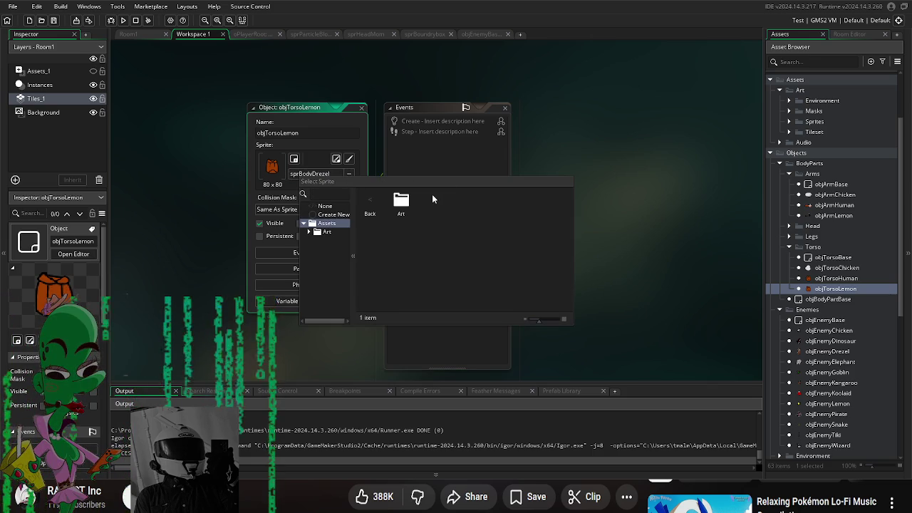
# - Clear objTorsoLemon's sprite, then try spEnemyLemon from the Enemy sprites folder
pyautogui.click(370, 201)
pyautogui.doubleClick(371, 200)
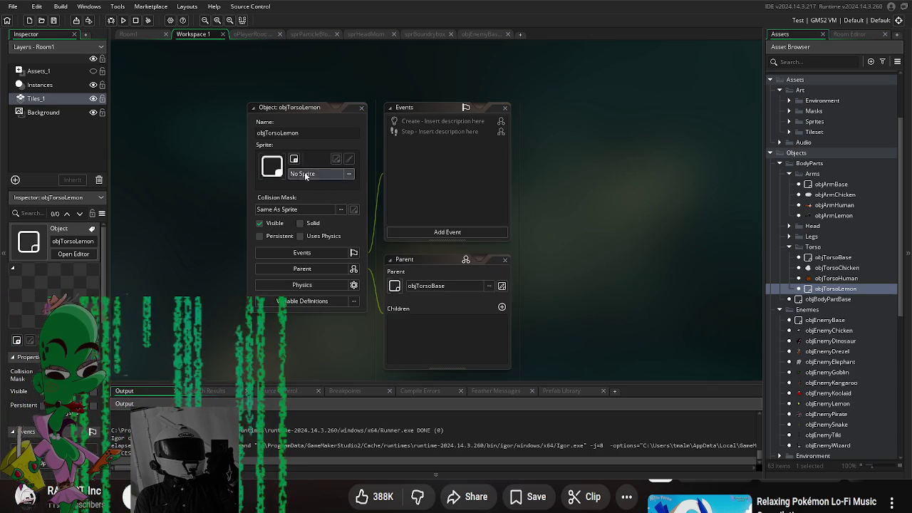
pyautogui.click(308, 177)
pyautogui.doubleClick(385, 197)
pyautogui.doubleClick(385, 197)
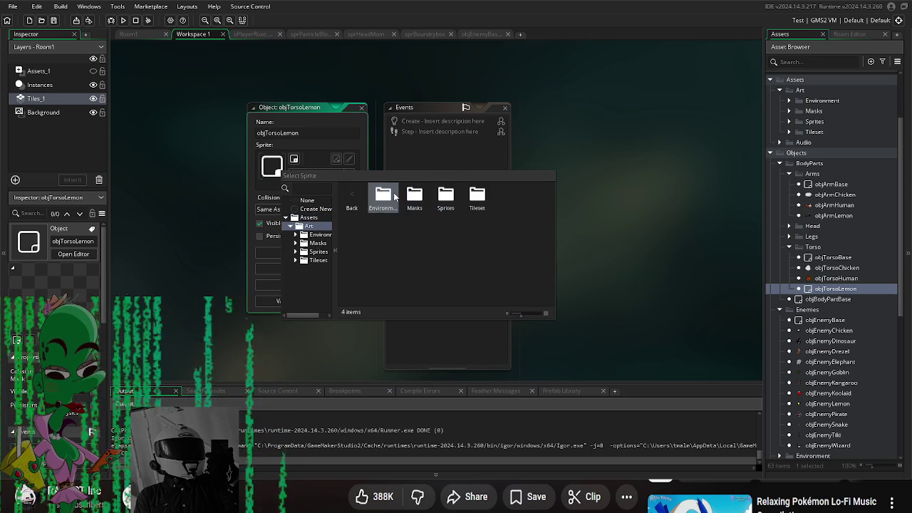
pyautogui.doubleClick(445, 197)
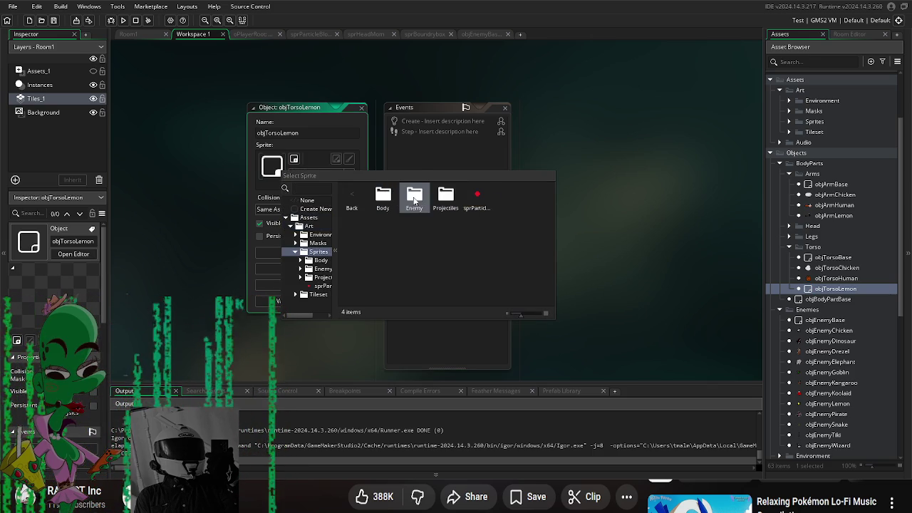
pyautogui.doubleClick(415, 201)
pyautogui.doubleClick(380, 194)
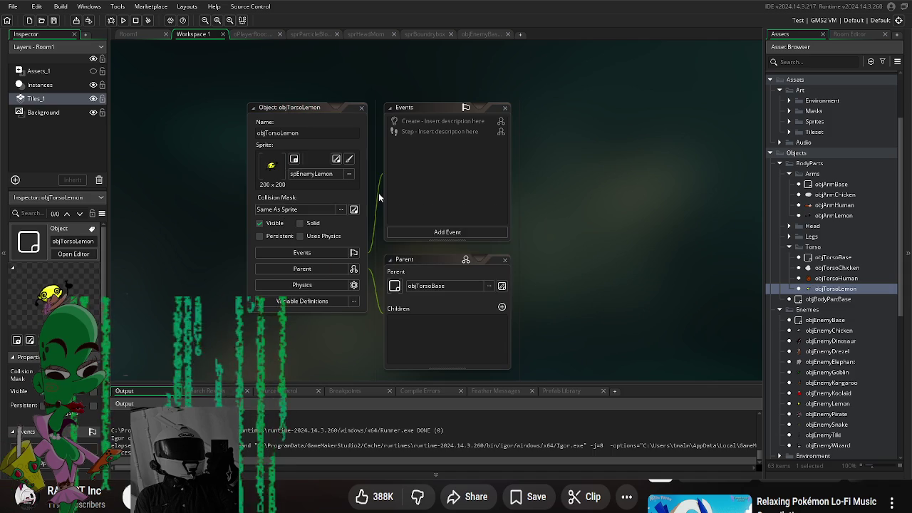
# - Assign sprBodyLemon from Art > Sprites > Body > Torsos as objTorsoLemon's sprite
pyautogui.click(310, 173)
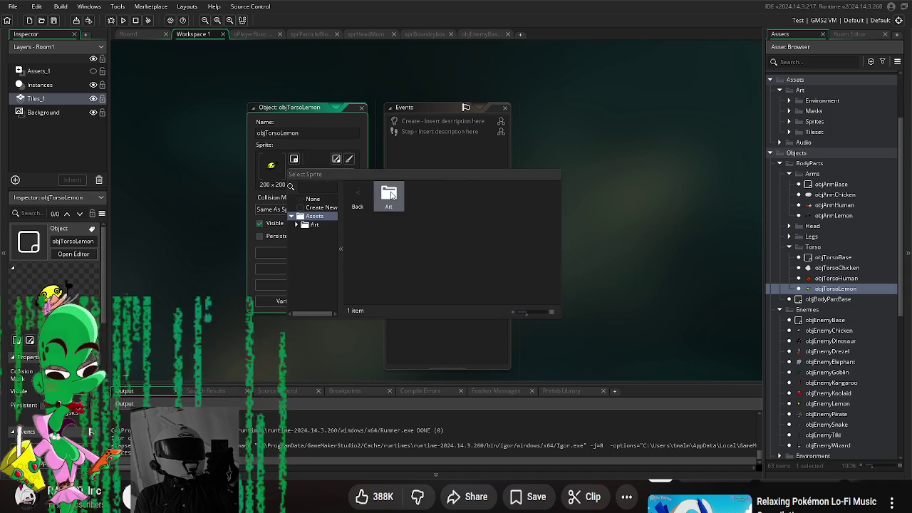
pyautogui.doubleClick(391, 194)
pyautogui.doubleClick(451, 196)
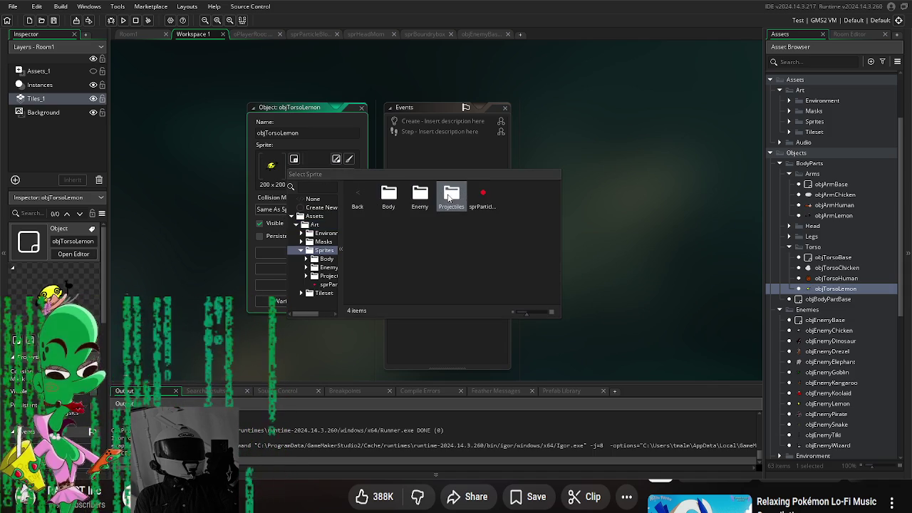
pyautogui.doubleClick(388, 195)
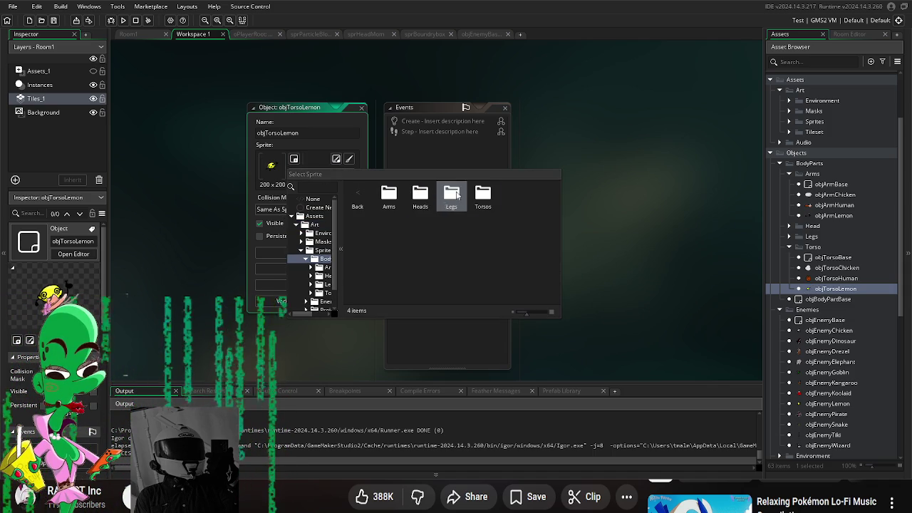
pyautogui.doubleClick(484, 194)
pyautogui.doubleClick(419, 225)
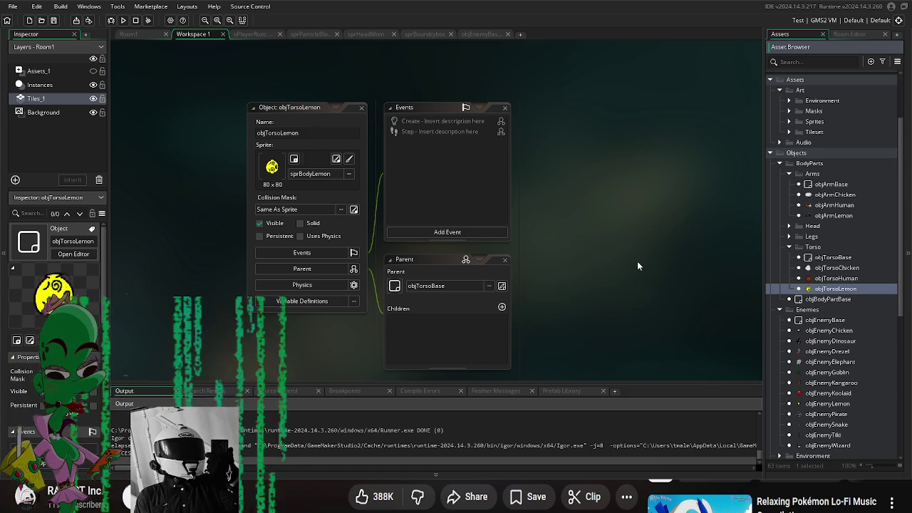
pyautogui.click(845, 278)
pyautogui.click(852, 291)
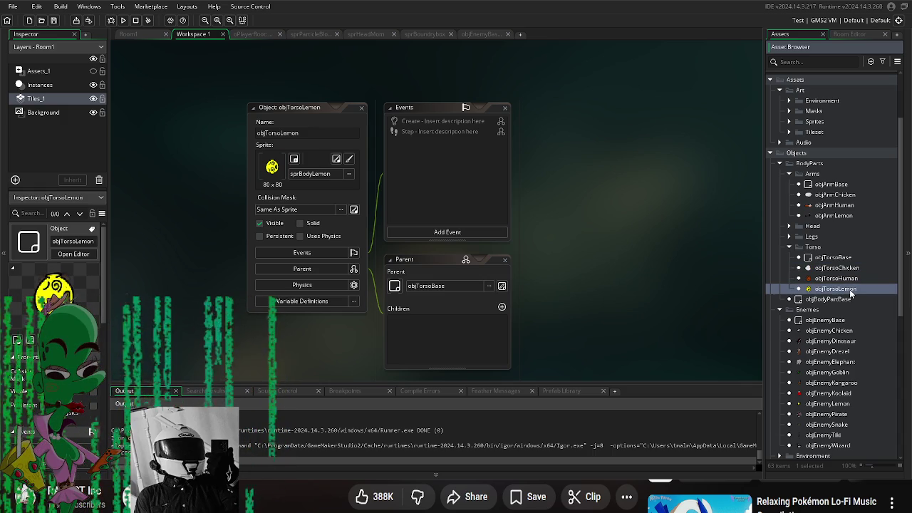
# - Duplicate objTorsoLemon as objTorsoDinosaur and open its object editor
pyautogui.rightClick(851, 293)
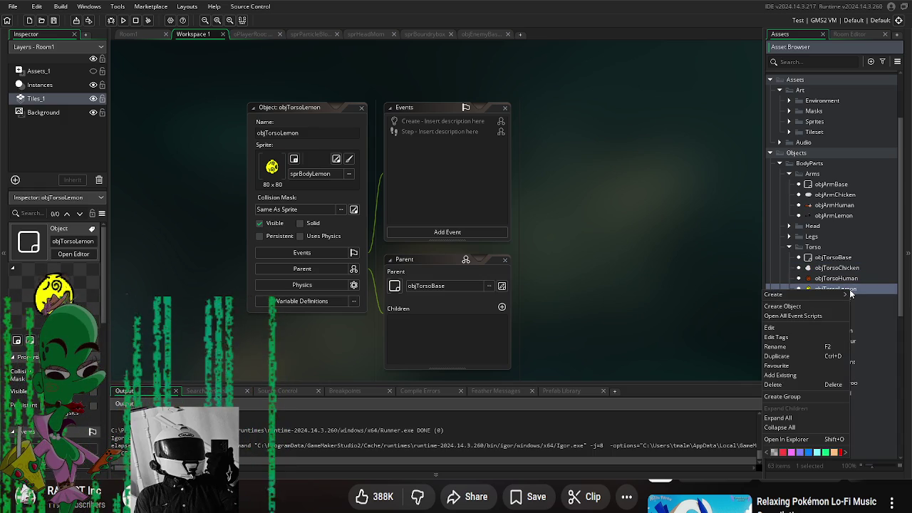
pyautogui.click(813, 348)
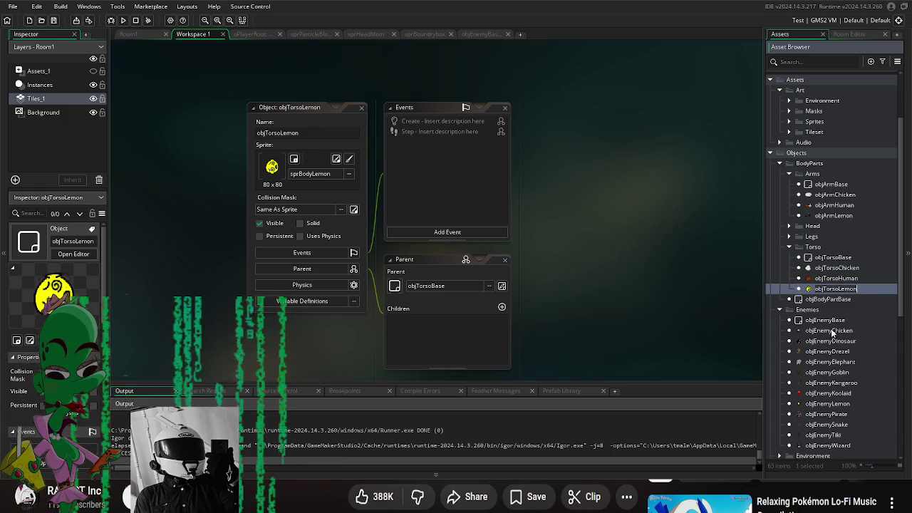
pyautogui.rightClick(827, 291)
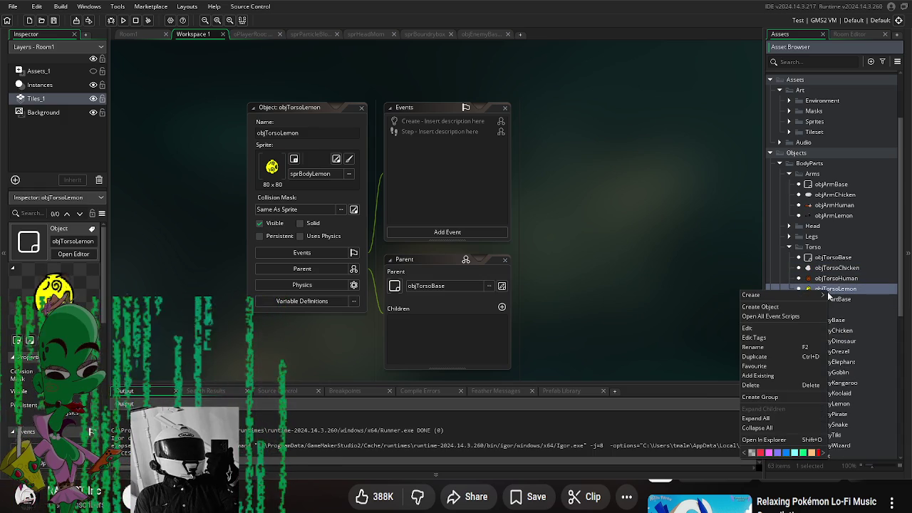
pyautogui.click(789, 356)
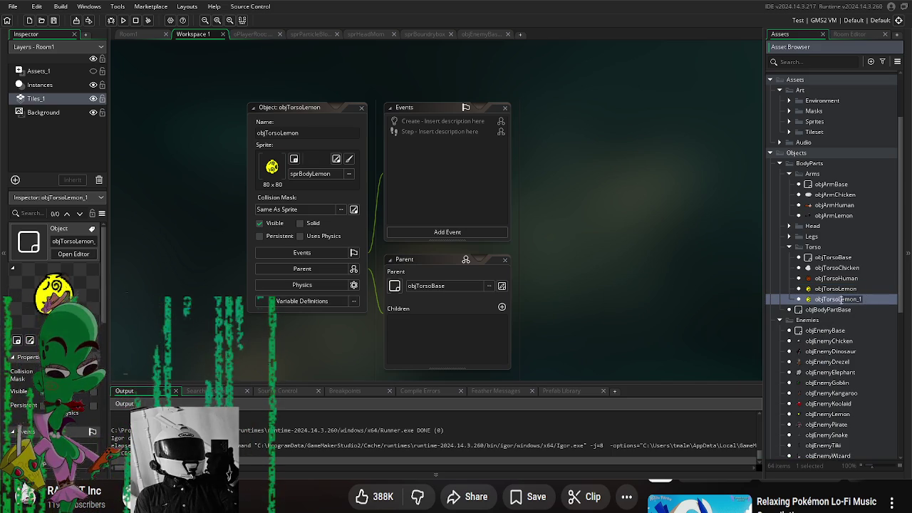
pyautogui.press('BackSpace')
pyautogui.press('BackSpace')
pyautogui.press('BackSpace')
pyautogui.write('Dinosaur')
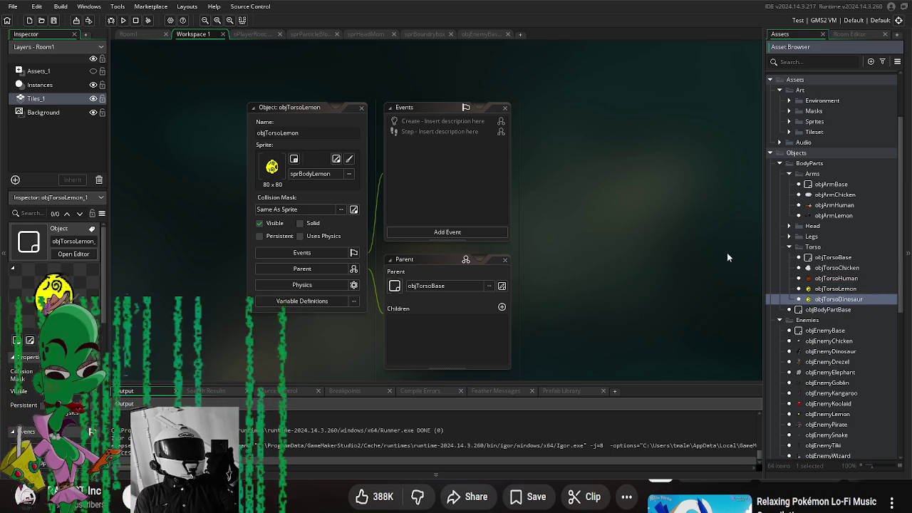
pyautogui.press('Return')
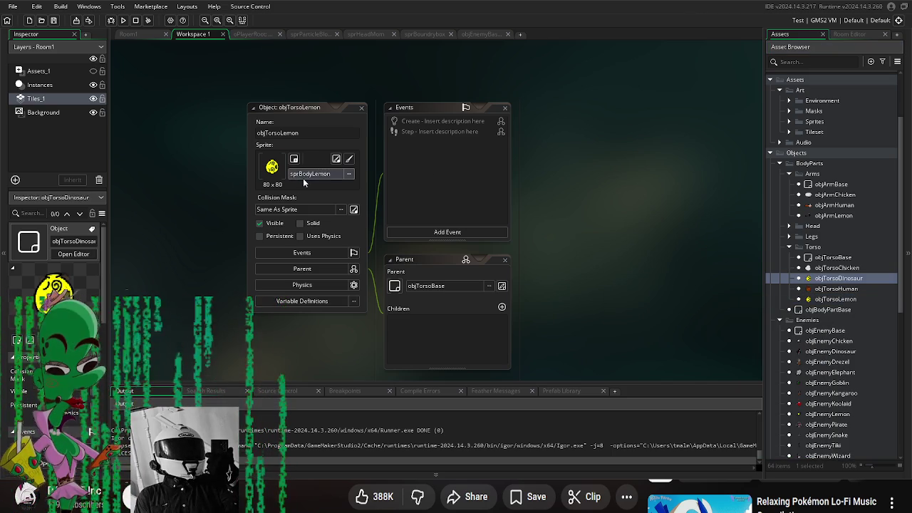
pyautogui.click(303, 177)
pyautogui.doubleClick(848, 280)
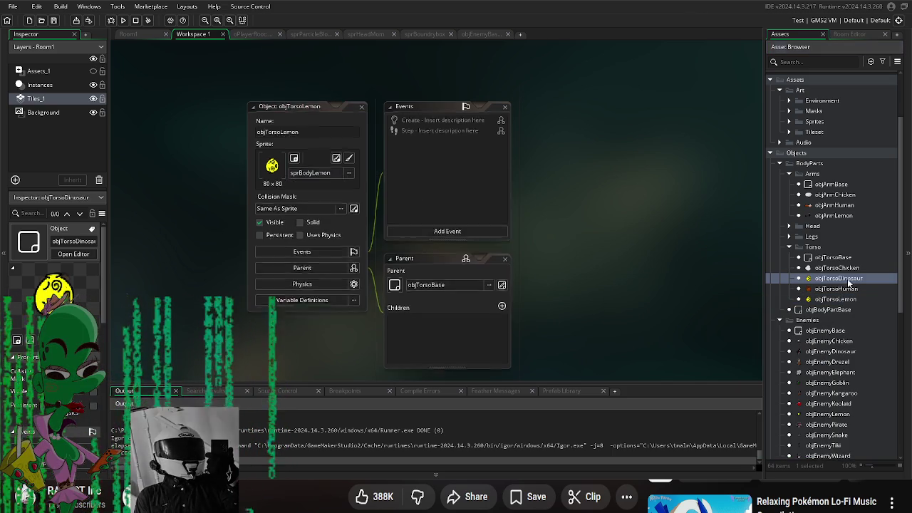
# - Set objTorsoDinosaur's sprite to sprBodyDino from the Body > Torsos folder
pyautogui.click(315, 143)
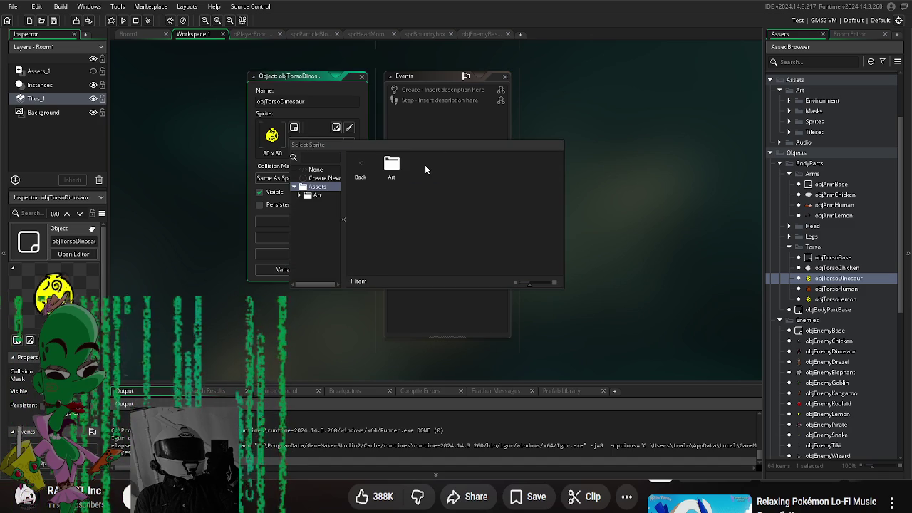
pyautogui.doubleClick(392, 165)
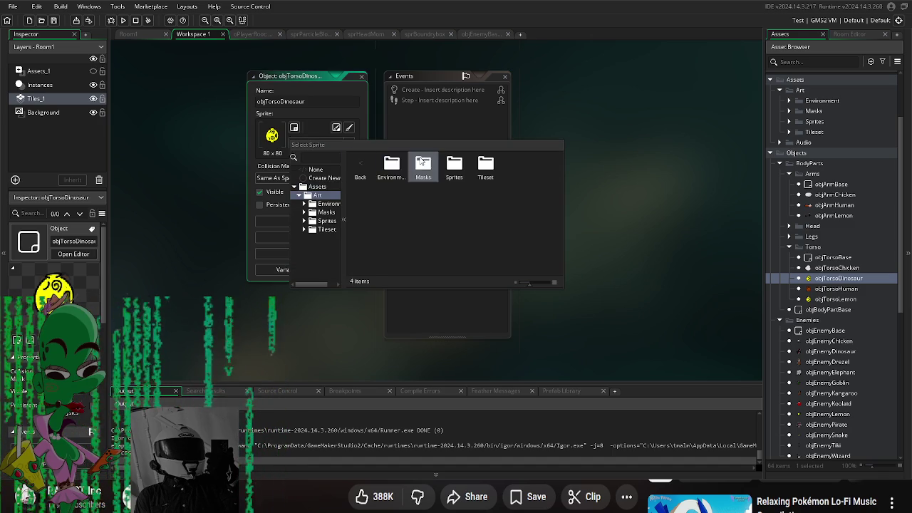
pyautogui.doubleClick(454, 165)
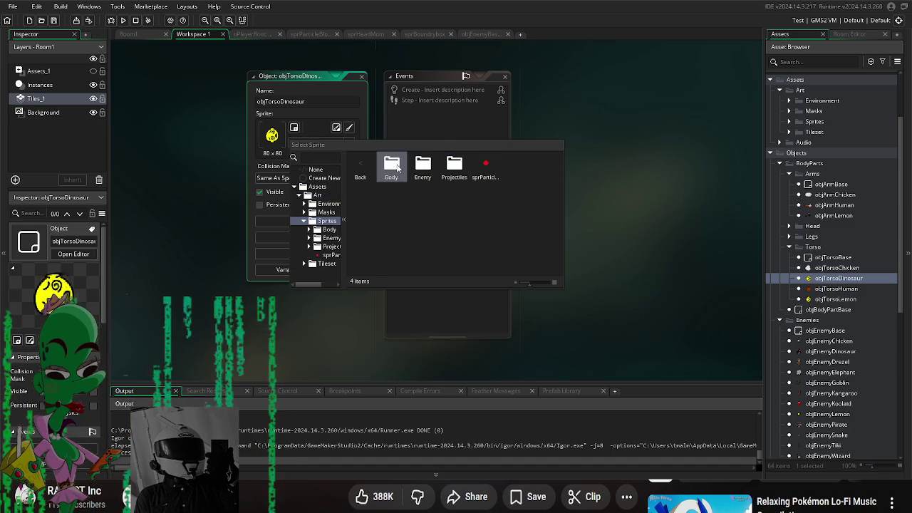
pyautogui.doubleClick(392, 165)
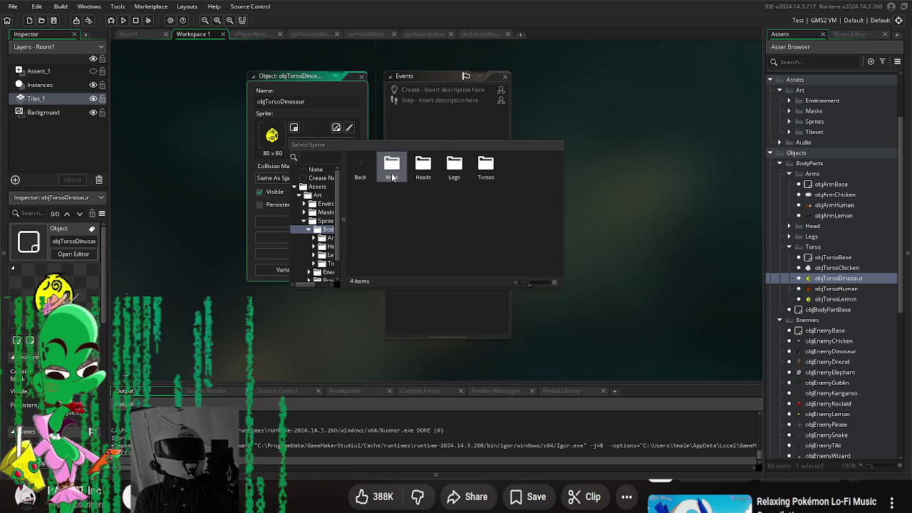
pyautogui.doubleClick(490, 170)
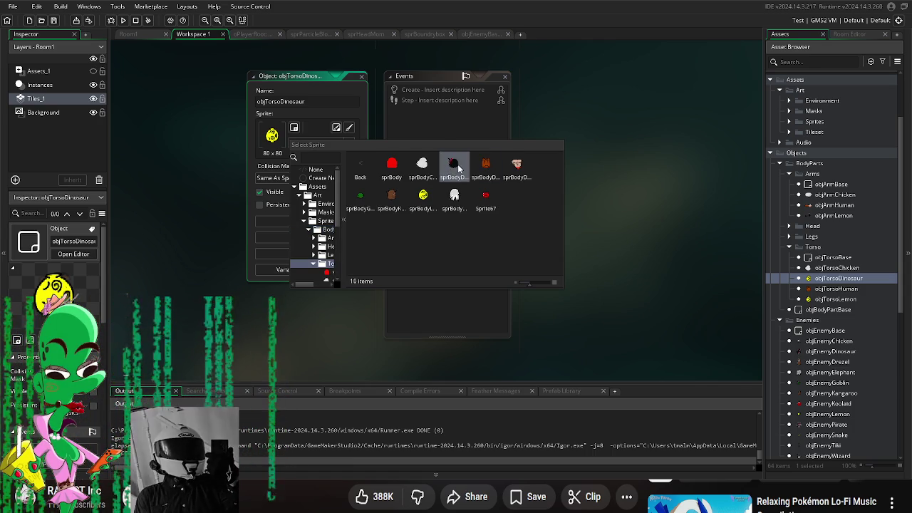
pyautogui.doubleClick(457, 169)
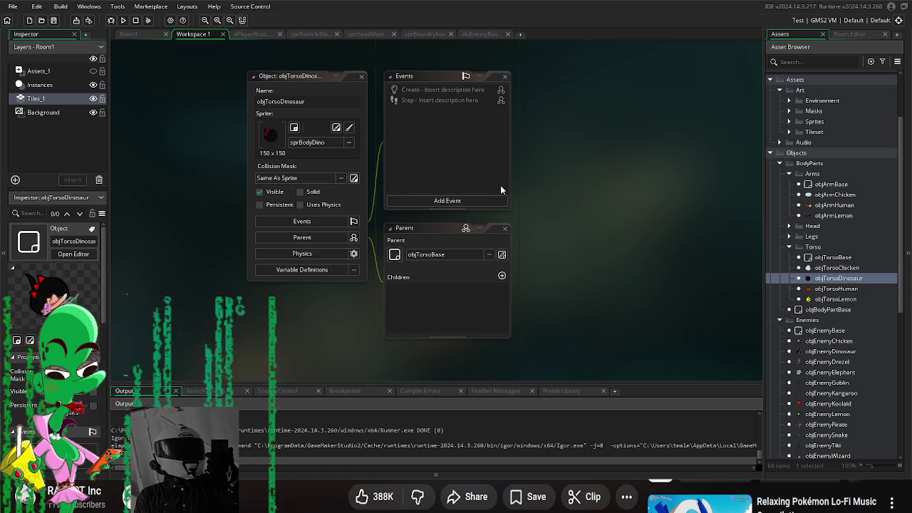
# - Duplicate objTorsoDinosaur and start renaming the copy
pyautogui.rightClick(860, 279)
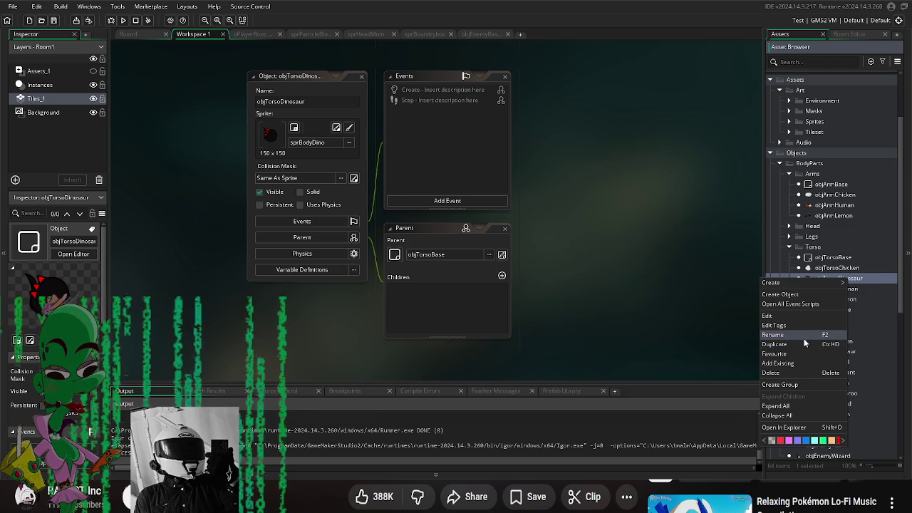
pyautogui.click(776, 344)
pyautogui.press('BackSpace')
pyautogui.press('BackSpace')
pyautogui.press('BackSpace')
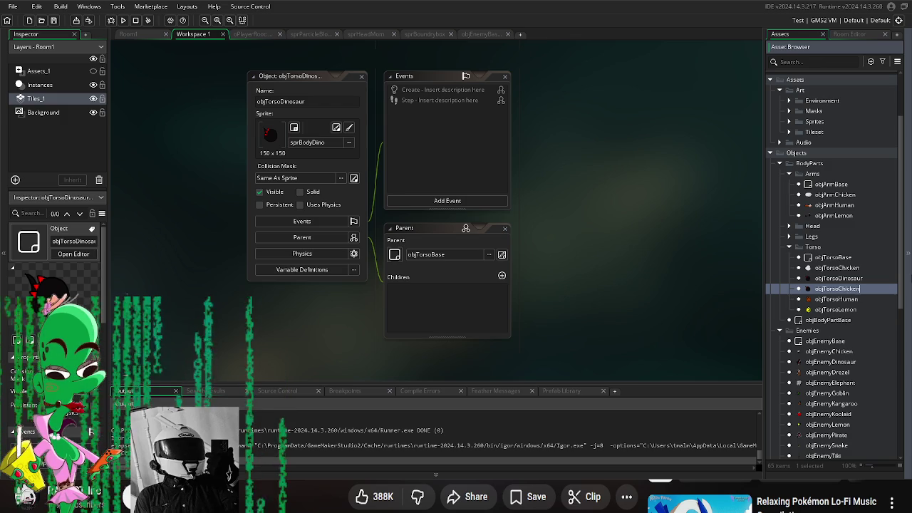
# - Dismiss the name-conflict error and rename objTorsoDinosaur_1 to objTorsoKangaroo
pyautogui.click(854, 310)
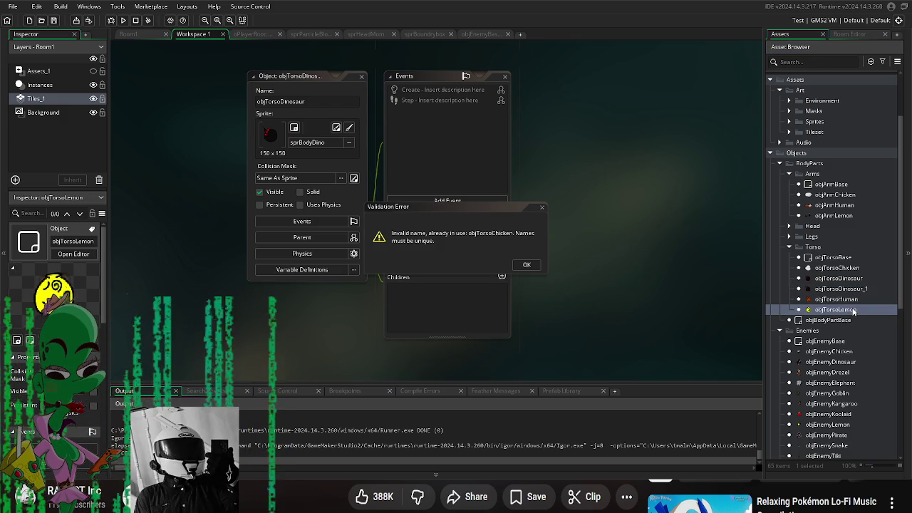
pyautogui.click(527, 264)
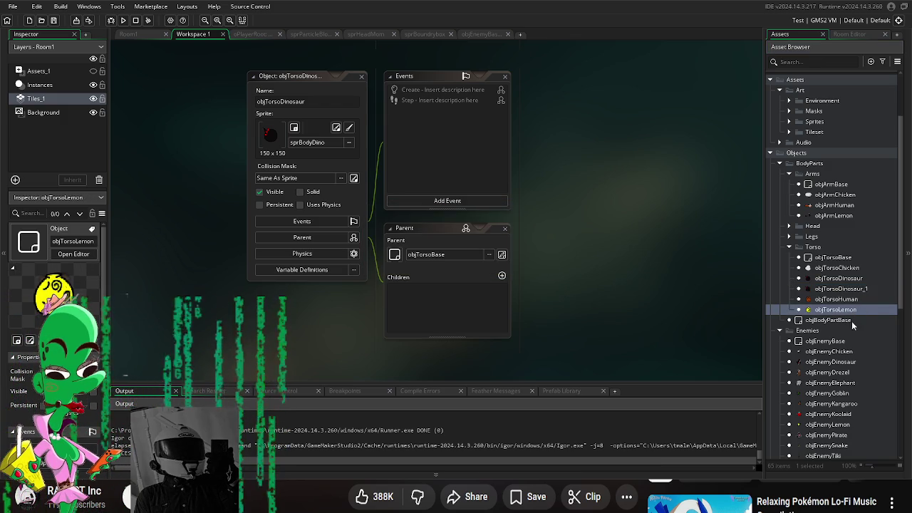
pyautogui.click(871, 291)
pyautogui.doubleClick(871, 289)
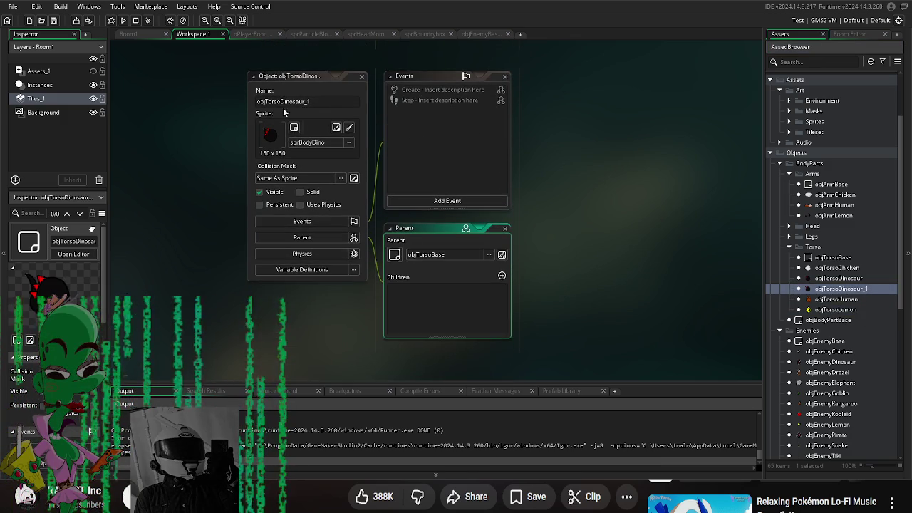
pyautogui.click(281, 100)
pyautogui.press('BackSpace')
pyautogui.press('BackSpace')
pyautogui.press('BackSpace')
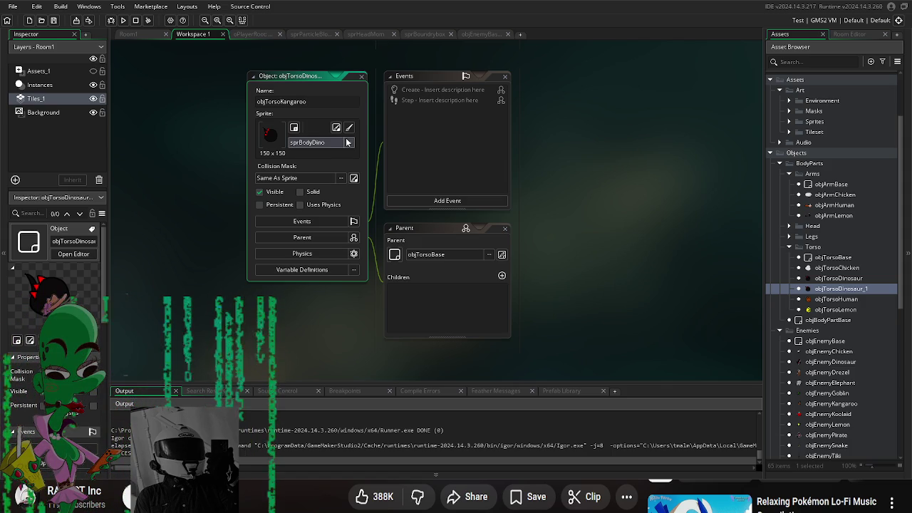
pyautogui.click(349, 142)
# - Give objTorsoKangaroo the sprBodyKangaroo sprite from Art > Sprites > Body > Torsos
pyautogui.doubleClick(424, 167)
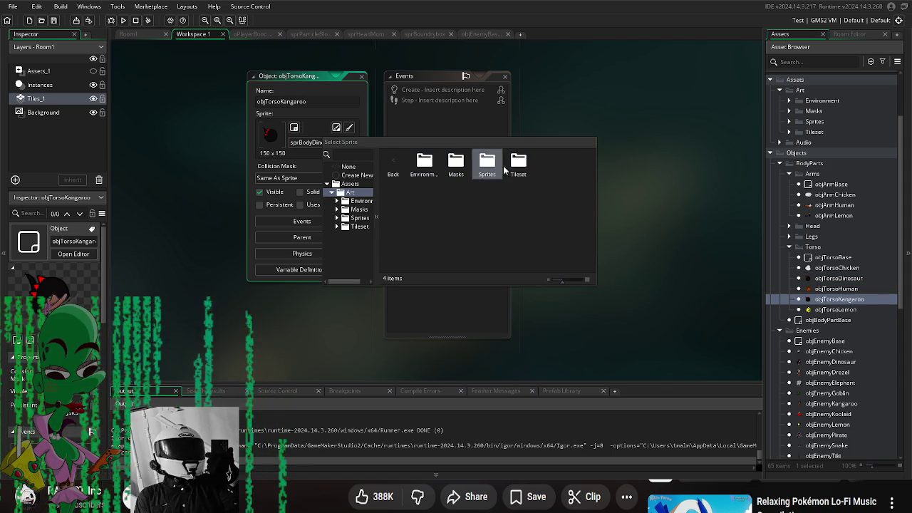
pyautogui.doubleClick(487, 164)
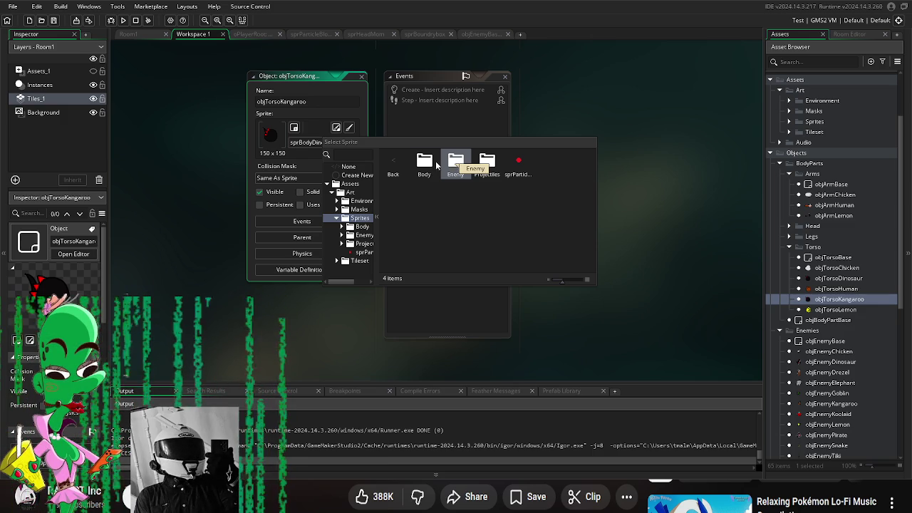
pyautogui.doubleClick(424, 164)
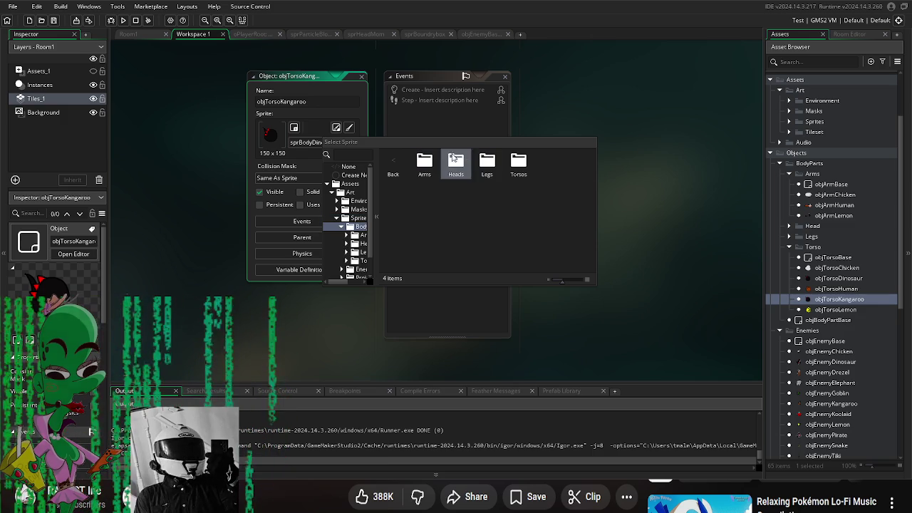
pyautogui.doubleClick(519, 163)
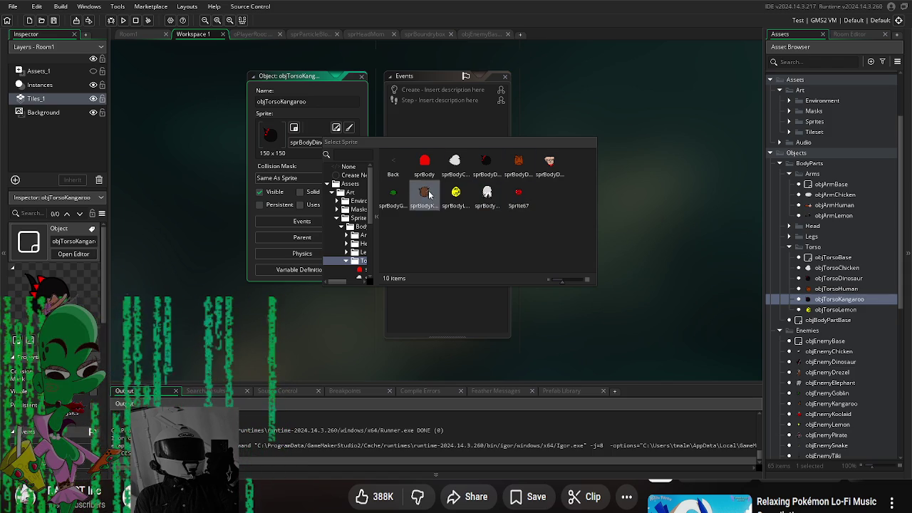
pyautogui.click(425, 194)
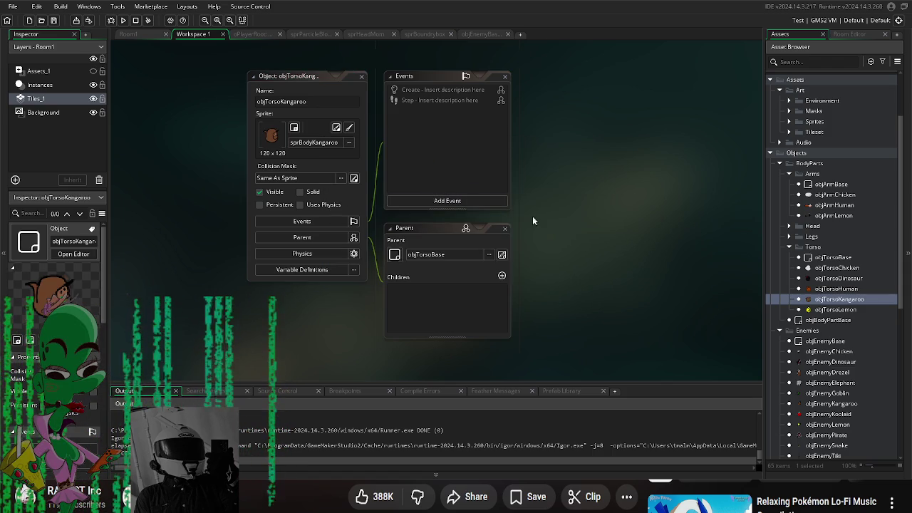
pyautogui.click(851, 305)
# - Duplicate objTorsoKangaroo and name the copy objTorso
pyautogui.rightClick(851, 306)
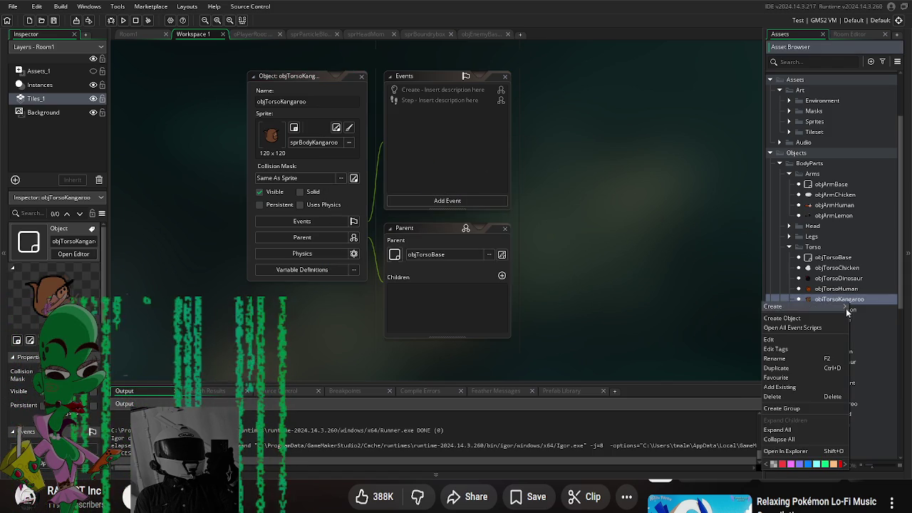
pyautogui.click(820, 375)
pyautogui.press('BackSpace')
pyautogui.press('BackSpace')
pyautogui.press('BackSpace')
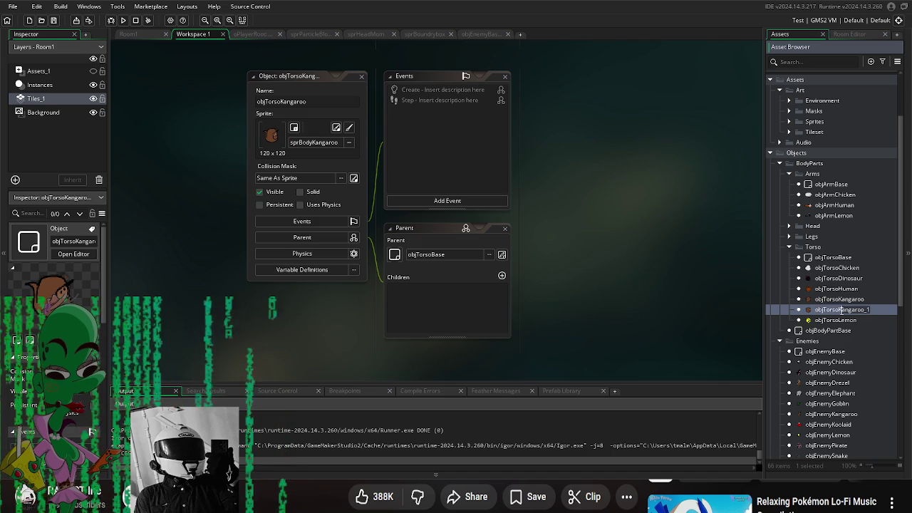
pyautogui.press('Return')
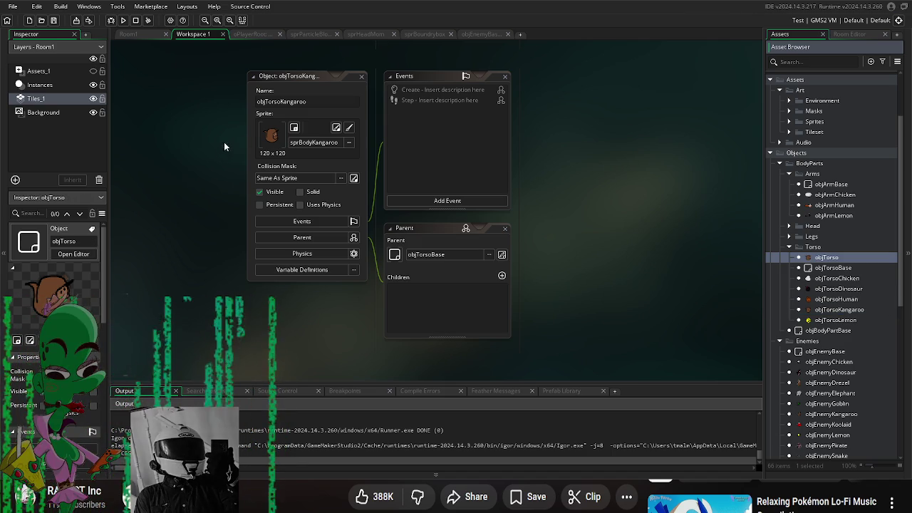
# - Set the copy's sprite to sprBodyWizard from Sprites > Body > Torsos
pyautogui.click(300, 142)
pyautogui.doubleClick(403, 168)
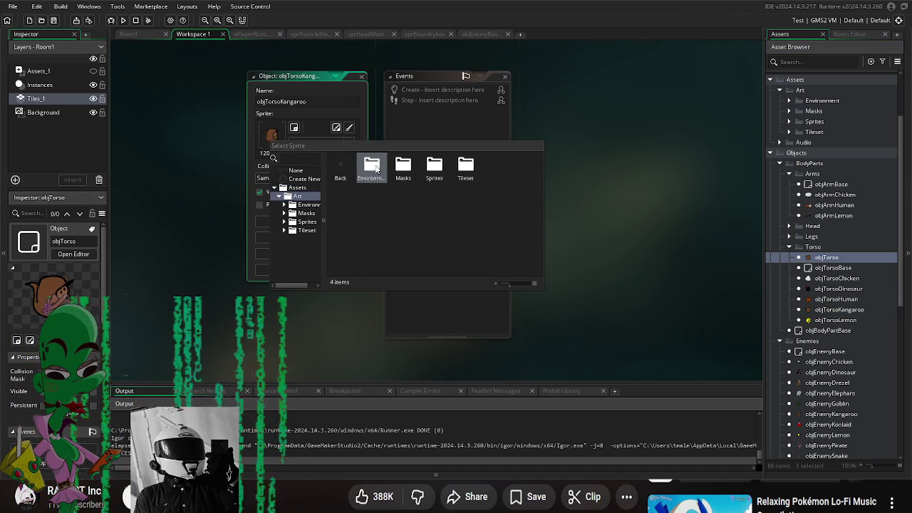
pyautogui.doubleClick(373, 169)
pyautogui.doubleClick(340, 171)
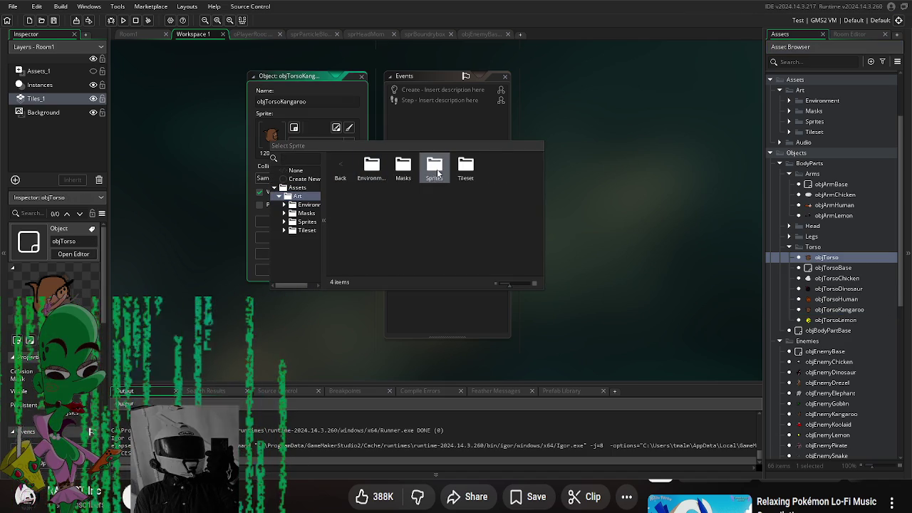
pyautogui.doubleClick(440, 173)
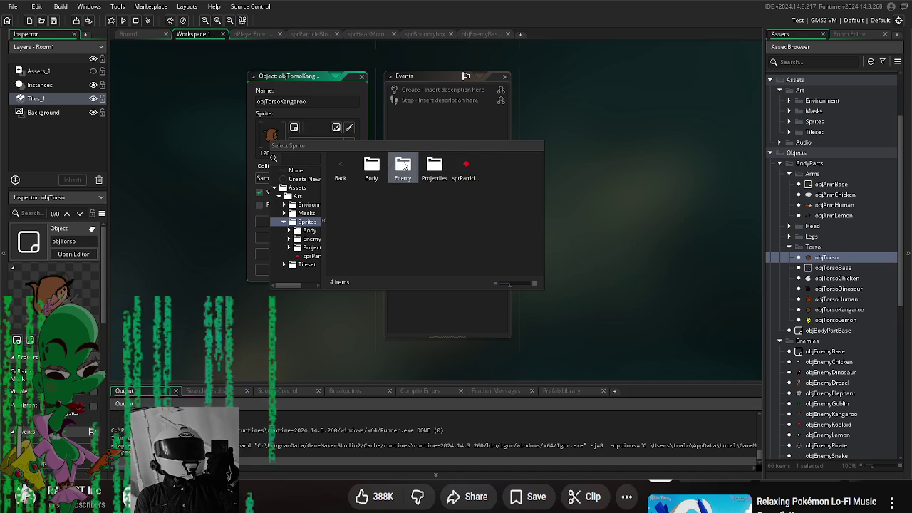
pyautogui.doubleClick(403, 168)
pyautogui.click(340, 171)
pyautogui.doubleClick(371, 169)
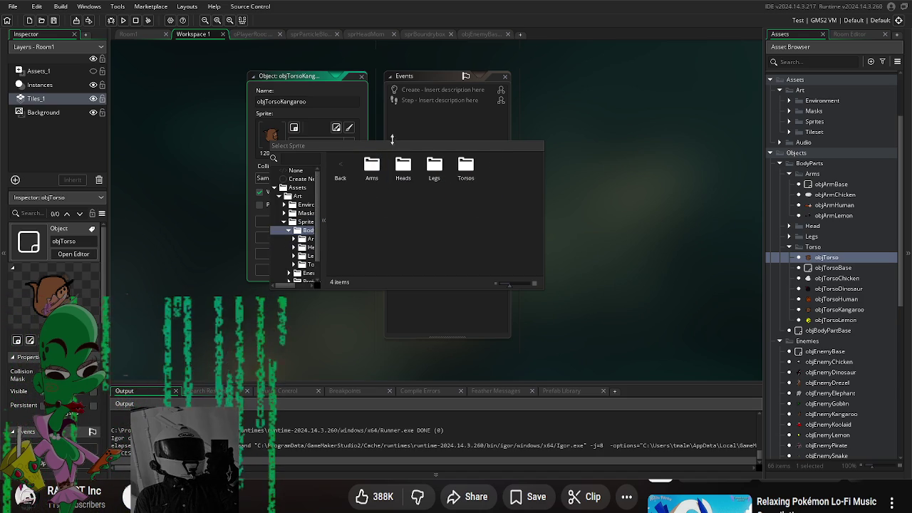
pyautogui.doubleClick(467, 169)
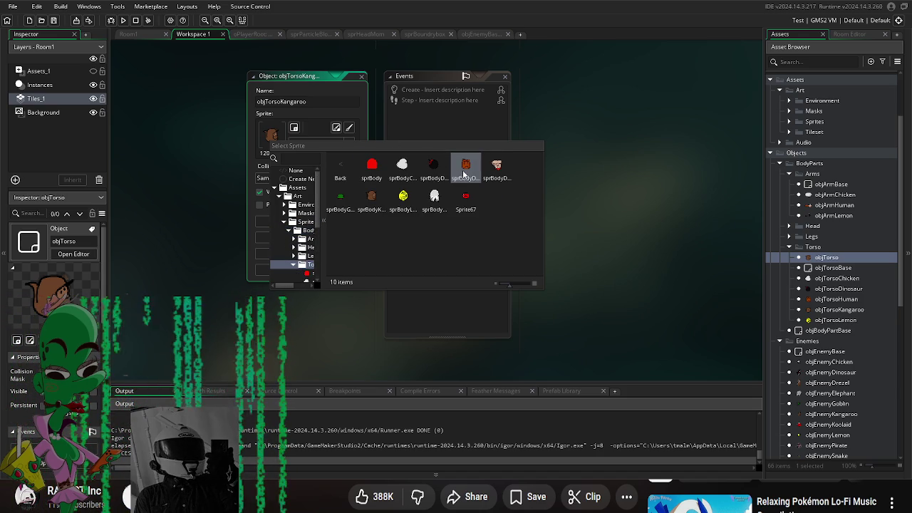
pyautogui.doubleClick(439, 205)
# - Rename the object to objTorsoWizard
pyautogui.moveTo(308, 101); pyautogui.dragTo(287, 101)
pyautogui.write('Wizard')
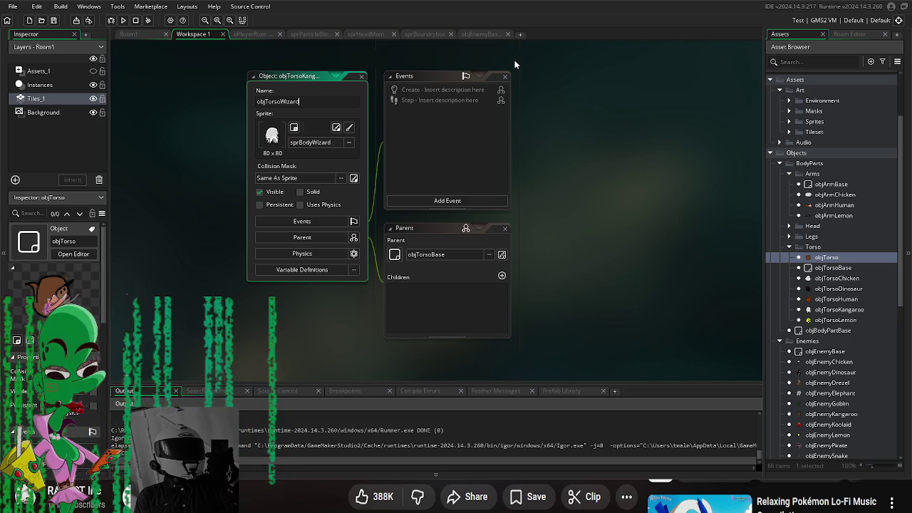
pyautogui.click(569, 119)
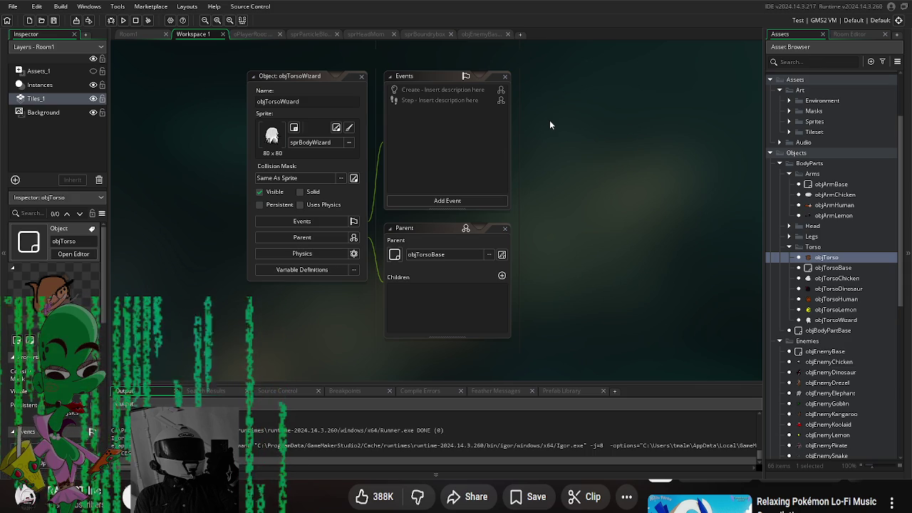
pyautogui.scroll(-1, 593, 247)
pyautogui.click(846, 268)
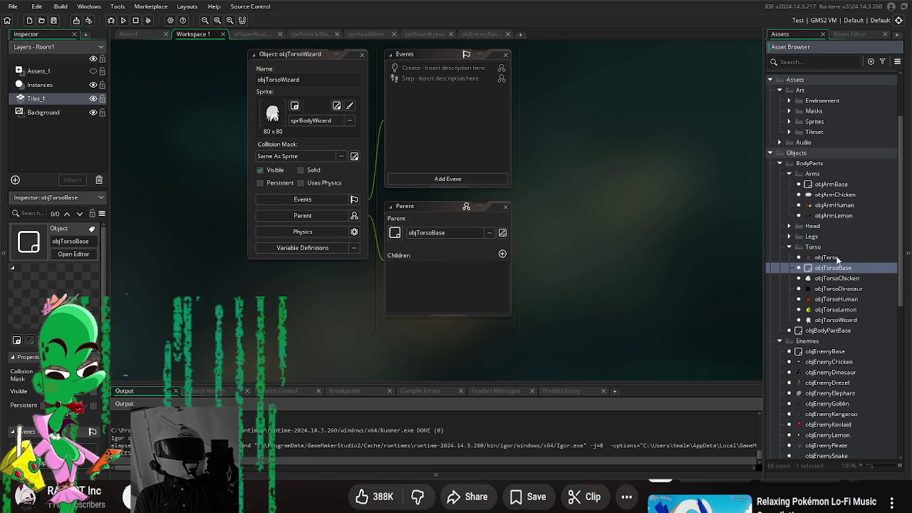
# - Open the objTorso object editor from the Torso group
pyautogui.click(838, 258)
pyautogui.doubleClick(836, 258)
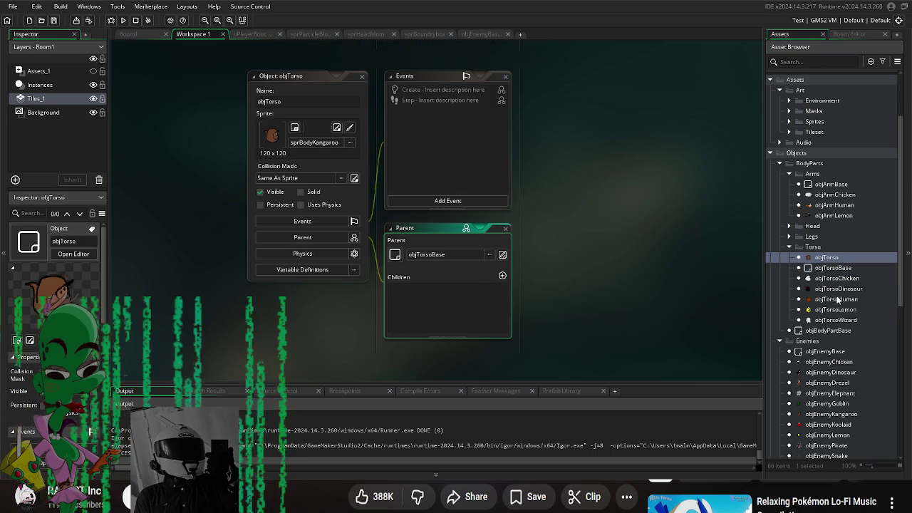
pyautogui.doubleClick(848, 320)
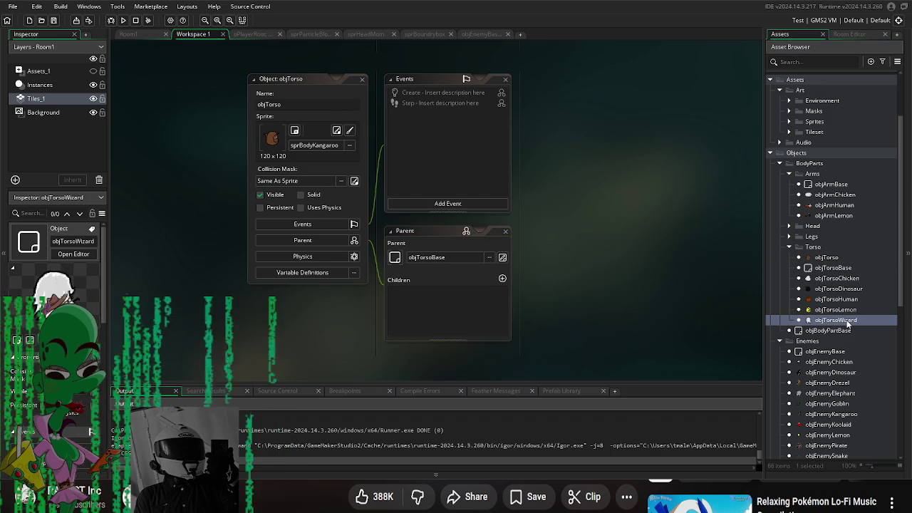
pyautogui.click(855, 299)
pyautogui.click(859, 290)
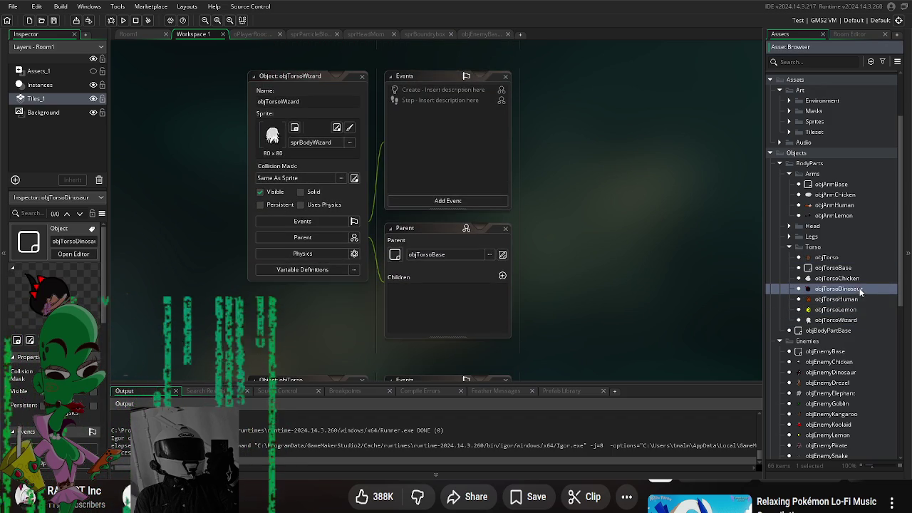
pyautogui.doubleClick(831, 258)
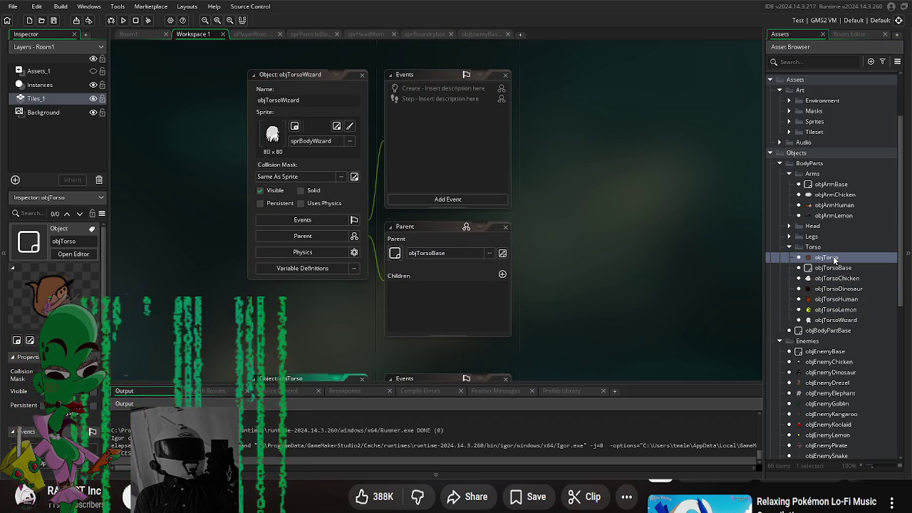
# - Set objTorso's sprite to sprBodyGoblin from Art > Sprites > Body > Torsos
pyautogui.click(314, 143)
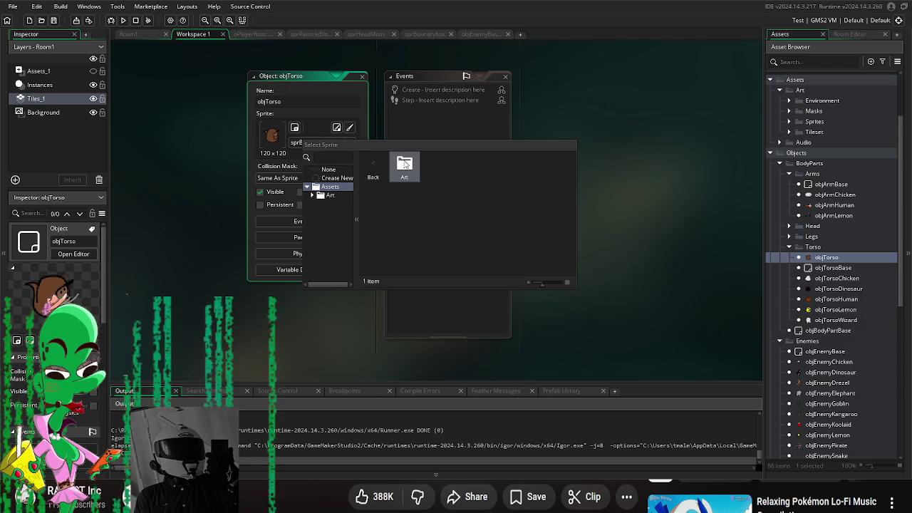
pyautogui.doubleClick(404, 167)
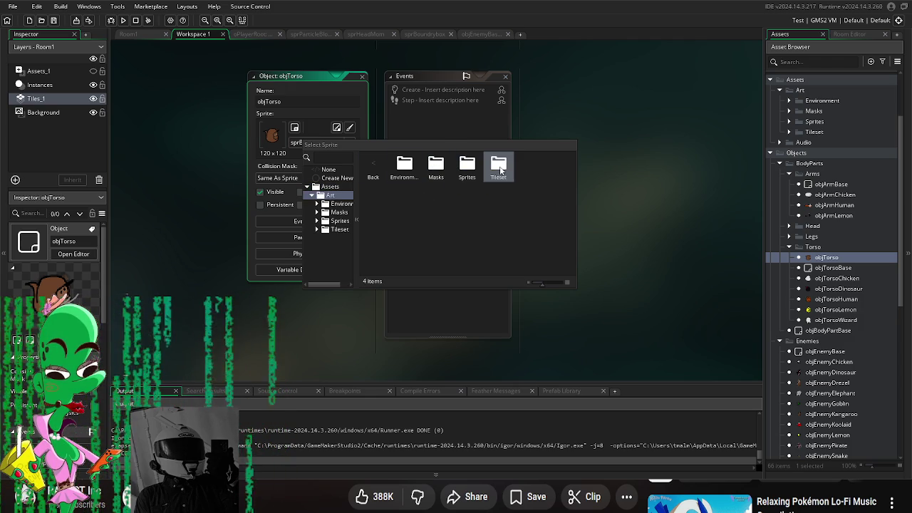
pyautogui.doubleClick(435, 168)
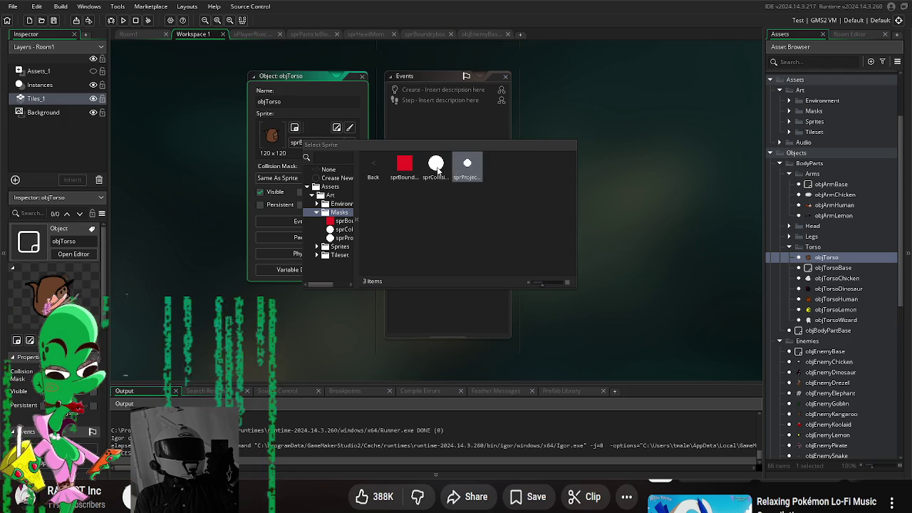
pyautogui.click(373, 166)
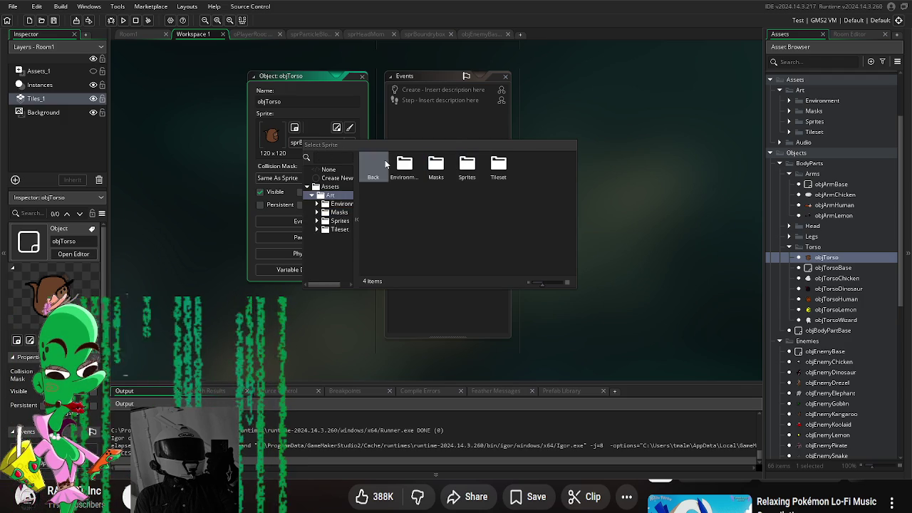
pyautogui.doubleClick(405, 166)
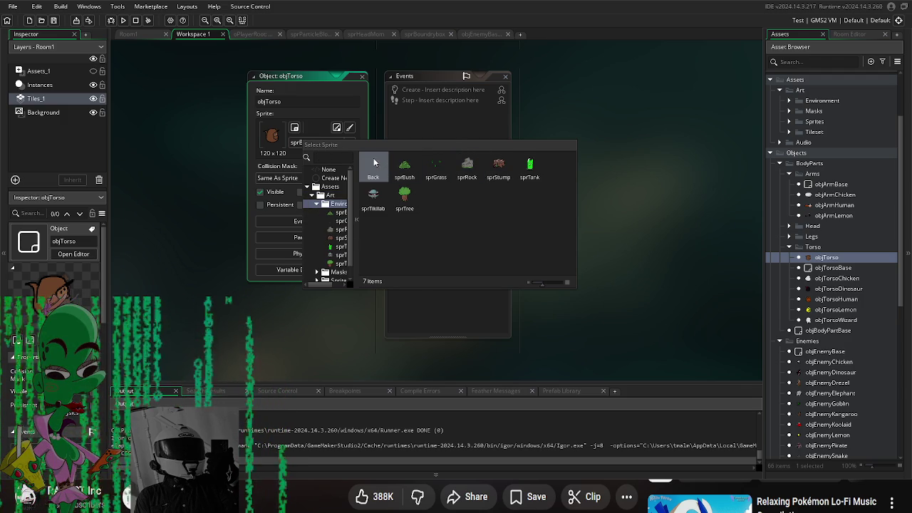
pyautogui.click(375, 166)
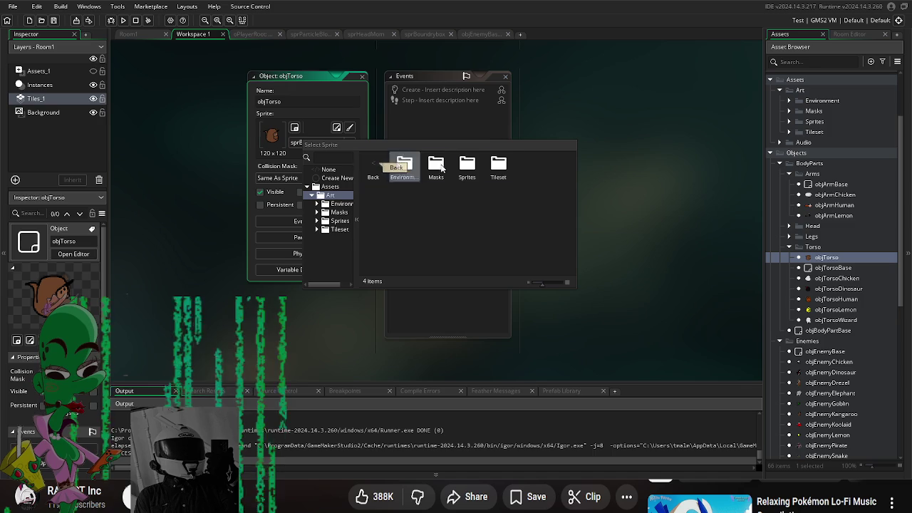
pyautogui.doubleClick(471, 169)
pyautogui.doubleClick(404, 167)
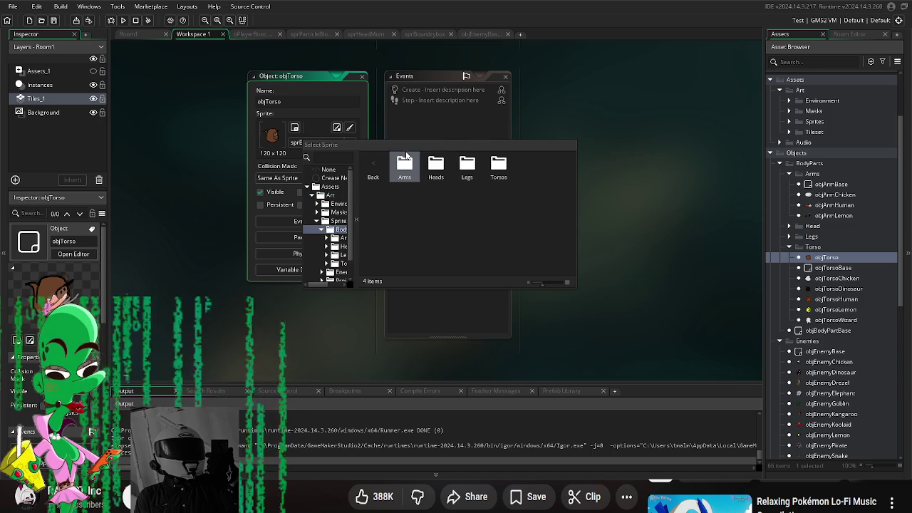
pyautogui.doubleClick(499, 167)
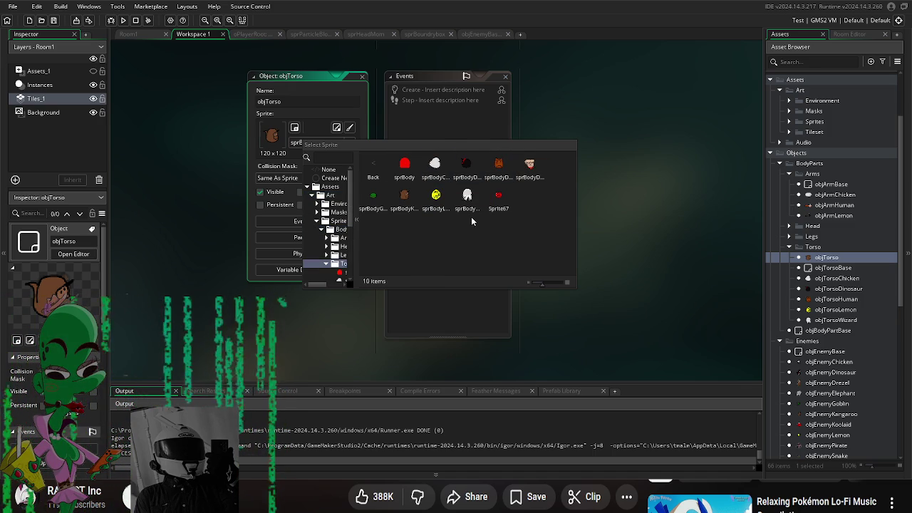
pyautogui.doubleClick(373, 196)
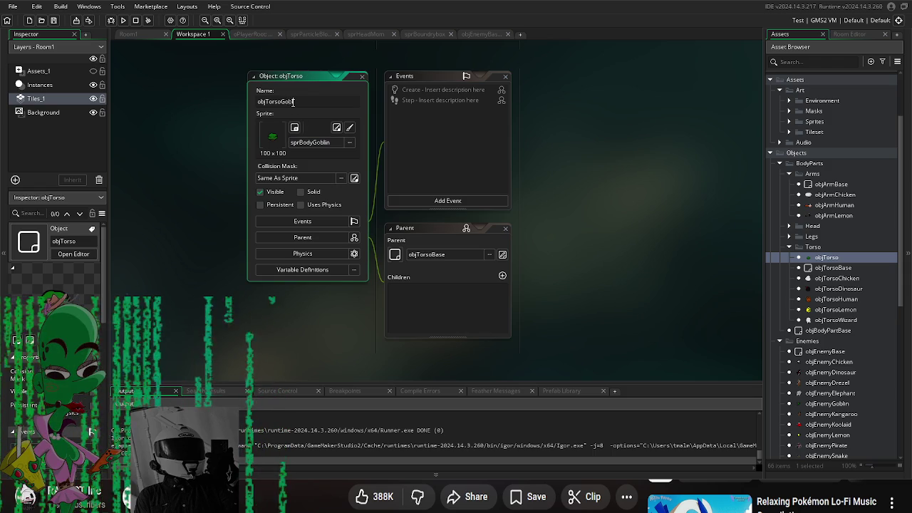
# - Confirm the name objTorsoGoblin and duplicate it as objTorsoGoblin_1 with Ctrl+D
pyautogui.press('Return')
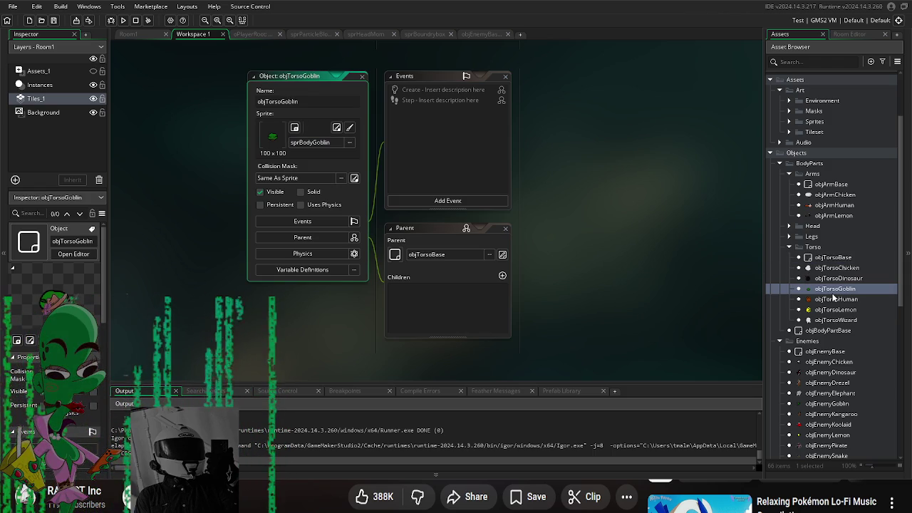
pyautogui.click(833, 292)
pyautogui.hotkey('ctrl', 'd')
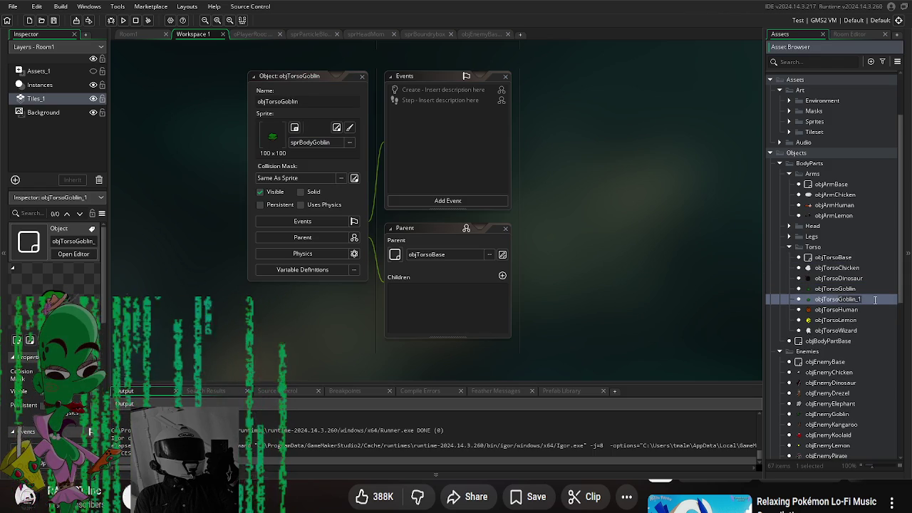
# - Open objTorsoGoblin_1 and assign Sprite67 from Sprites > Body > Torsos
pyautogui.click(876, 300)
pyautogui.press('Return')
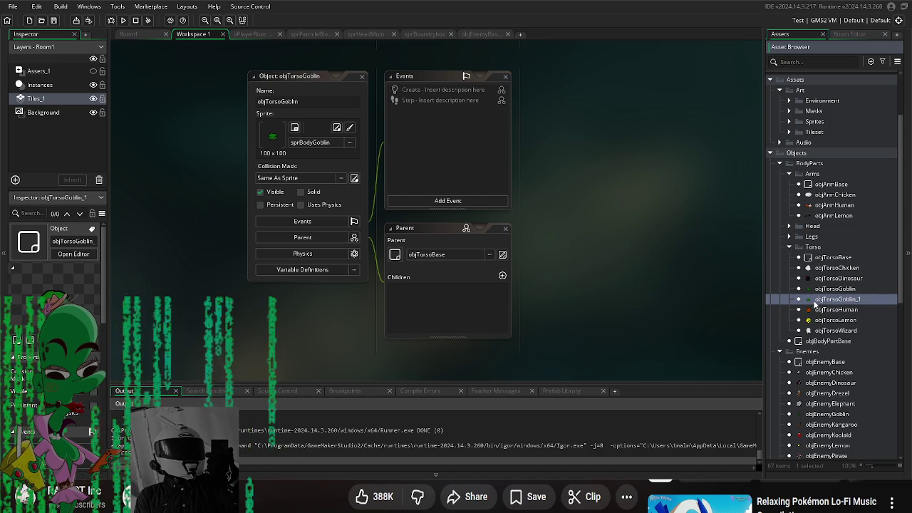
pyautogui.doubleClick(837, 299)
pyautogui.click(306, 146)
pyautogui.doubleClick(420, 173)
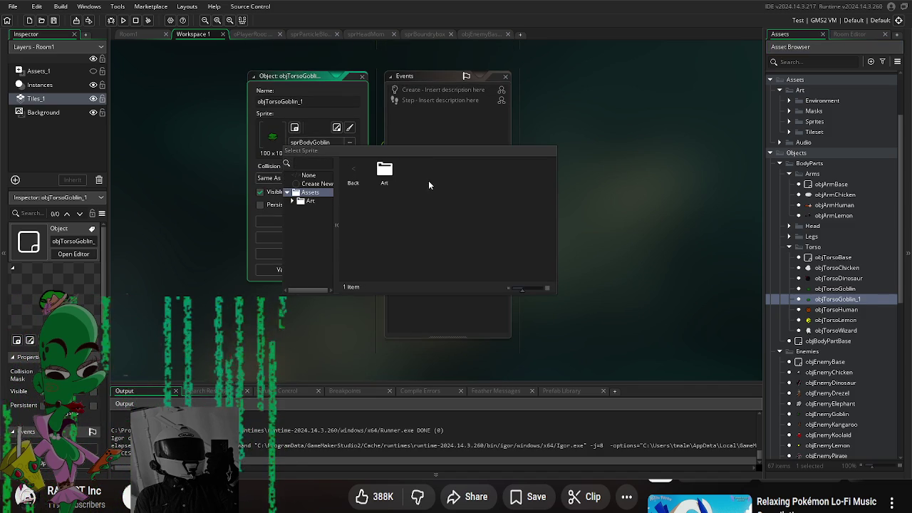
pyautogui.doubleClick(447, 173)
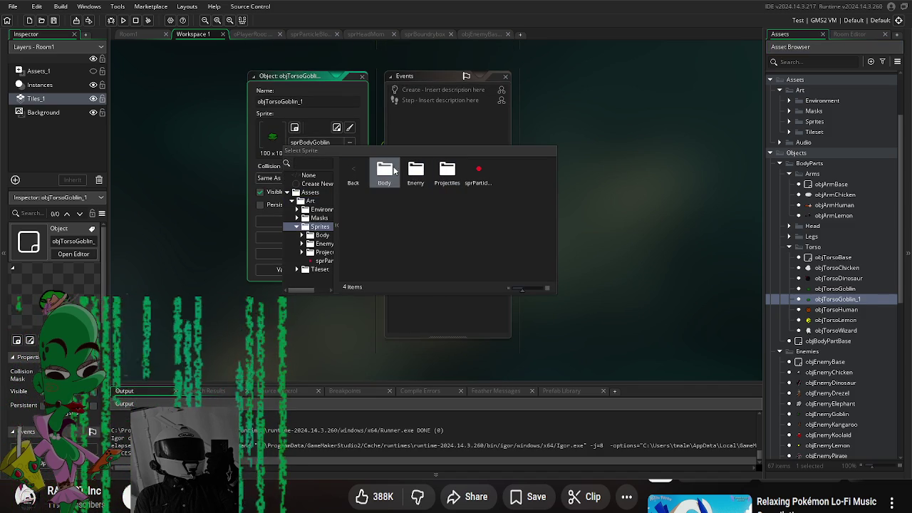
pyautogui.doubleClick(385, 172)
pyautogui.doubleClick(478, 170)
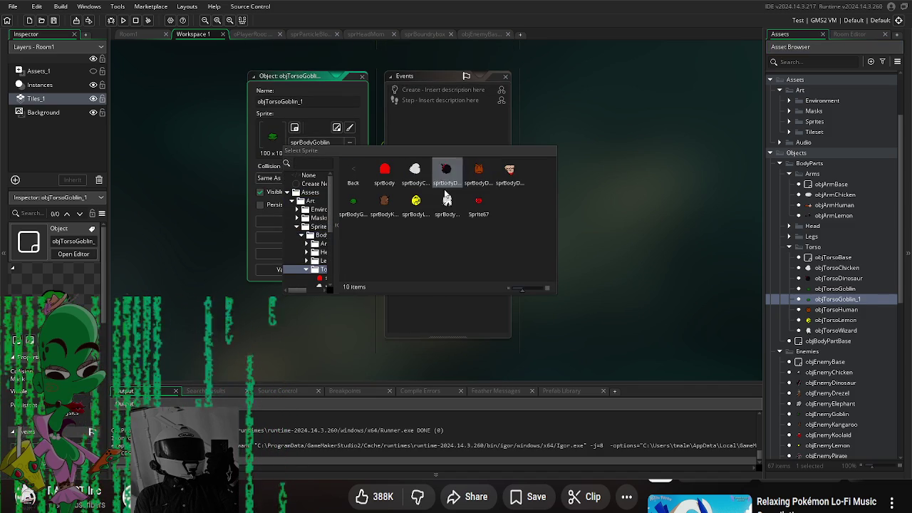
pyautogui.click(486, 208)
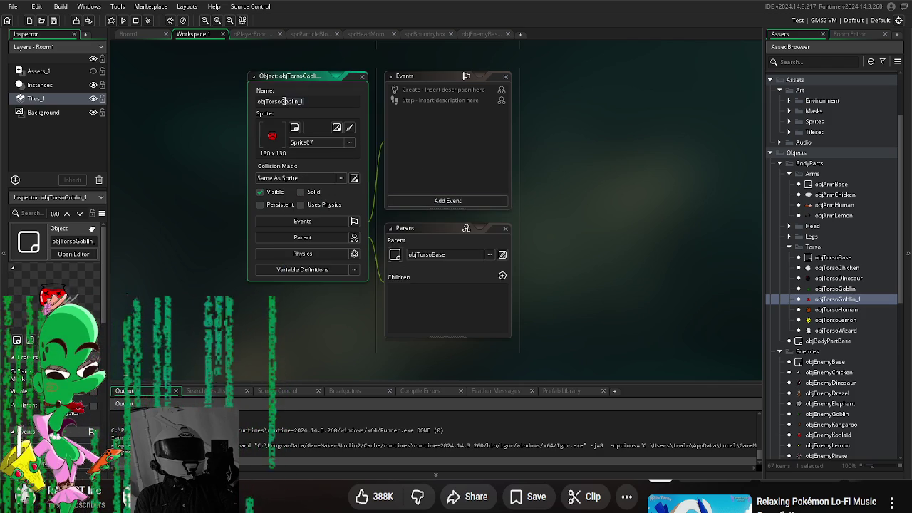
# - Rename the duplicate objTorsoKoolaid and expand the Sprites > Body asset folders
pyautogui.write('Koolaid')
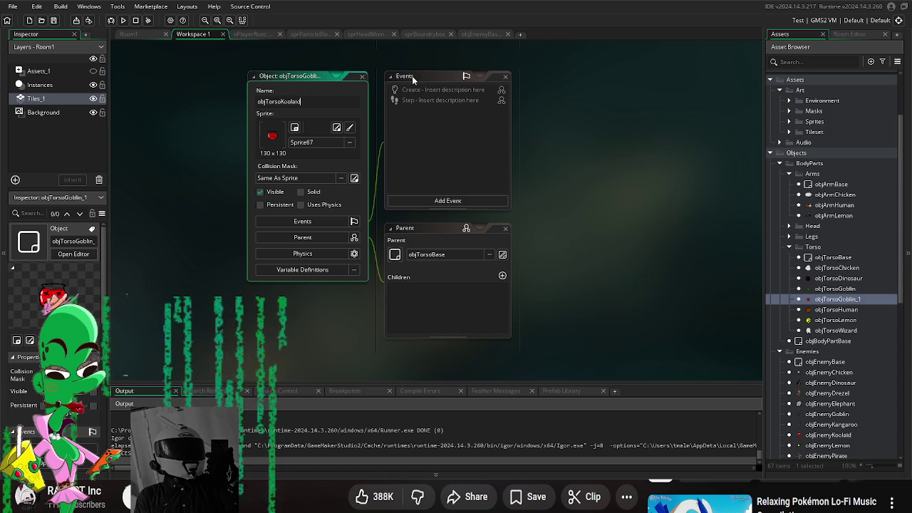
pyautogui.click(601, 264)
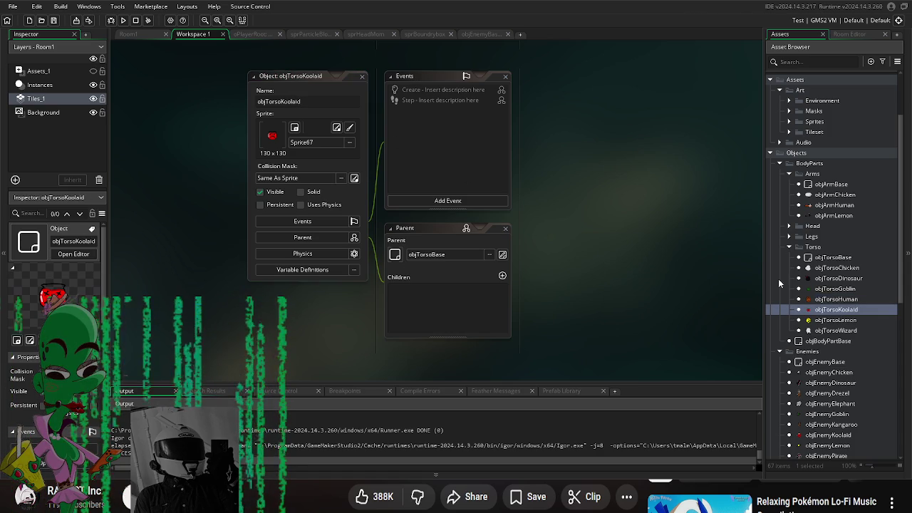
pyautogui.click(789, 121)
pyautogui.click(798, 134)
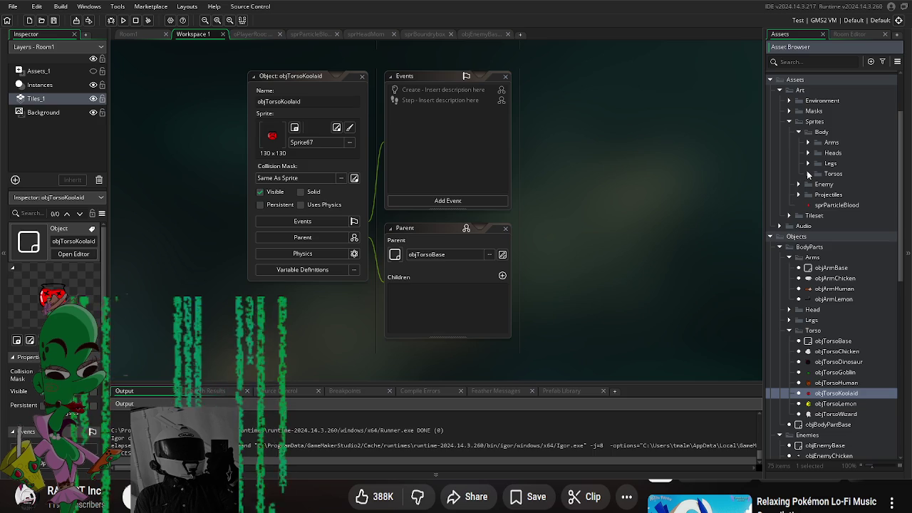
# - Rename the sprite Sprite67 to sprBodyTorso and close its editor
pyautogui.click(808, 173)
pyautogui.doubleClick(845, 285)
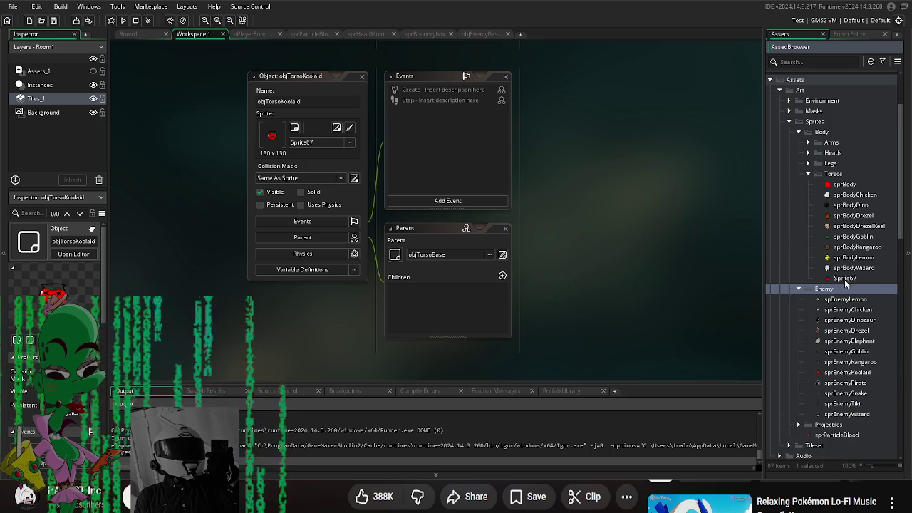
pyautogui.doubleClick(844, 278)
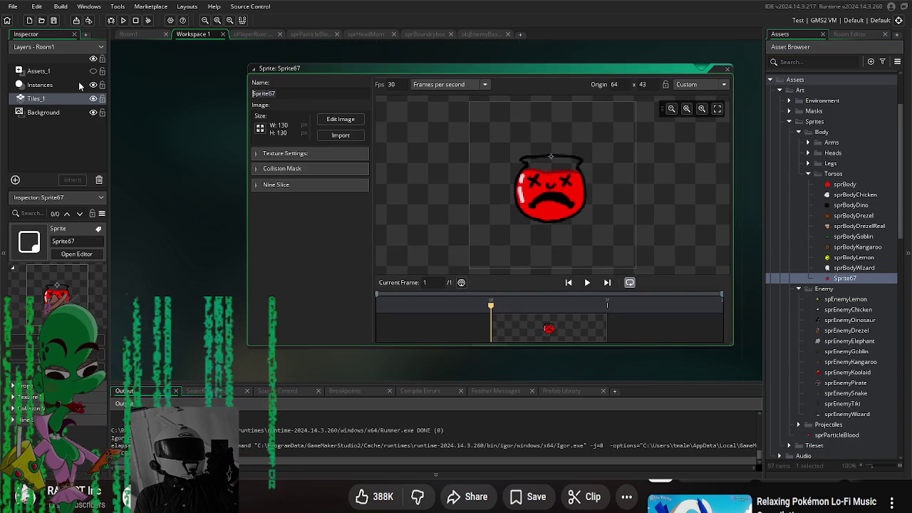
pyautogui.write('sprBody')
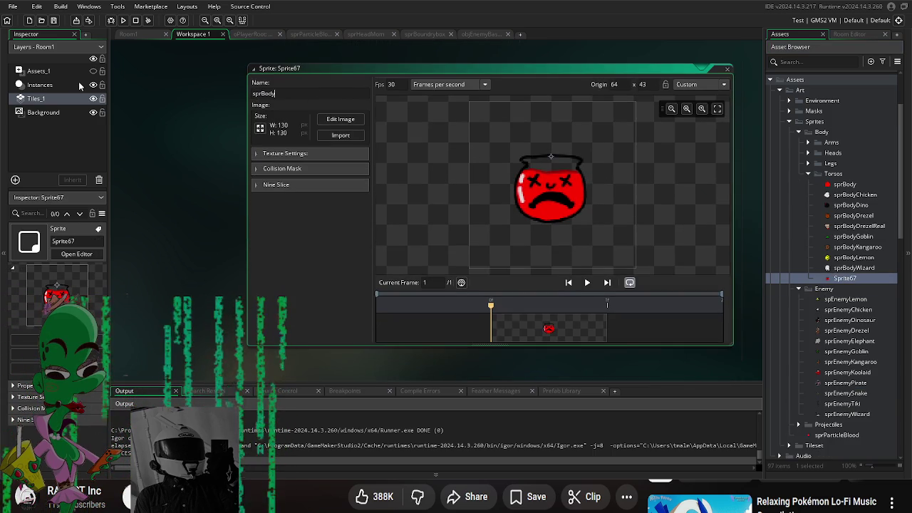
pyautogui.write('Torso')
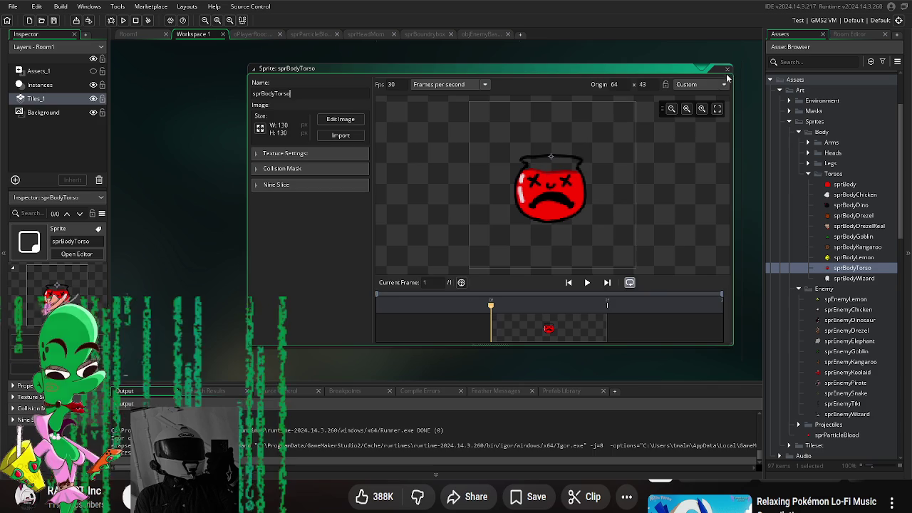
pyautogui.click(727, 70)
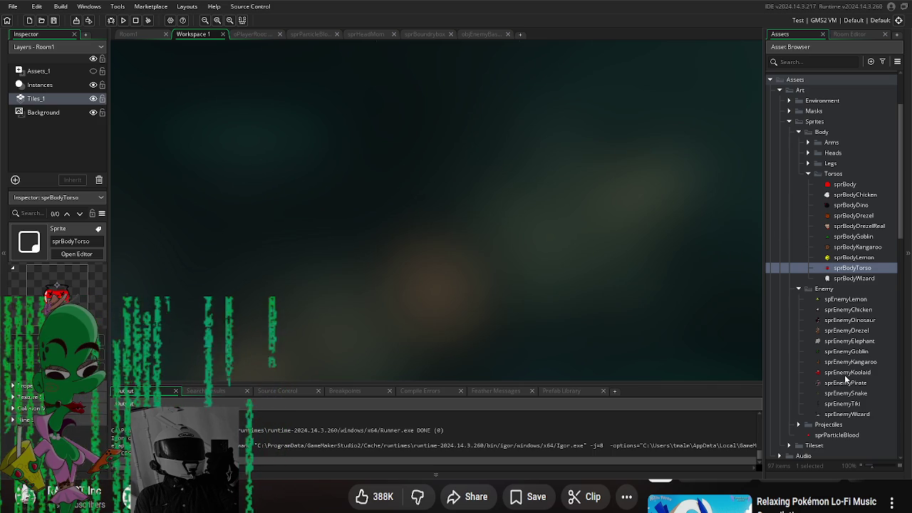
# - Inspect the sprEnemyKoolaid sprite, close it, and collapse the enemy sprites folder
pyautogui.doubleClick(846, 373)
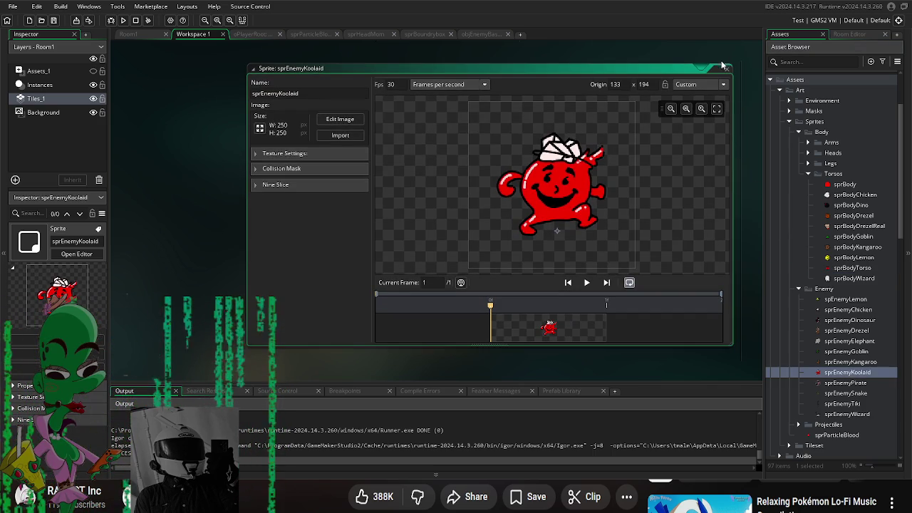
pyautogui.click(727, 69)
pyautogui.click(799, 290)
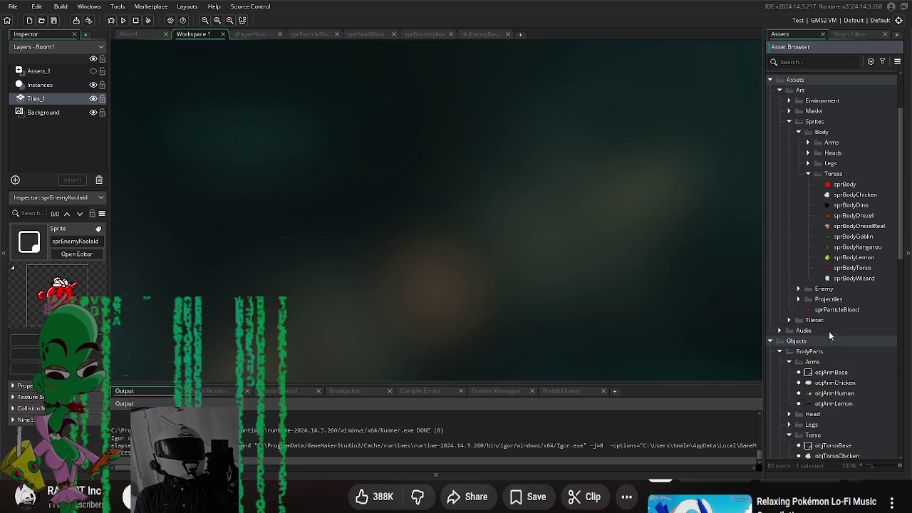
# - Create a new object in the Torso folder with objTorsoBase as its parent
pyautogui.scroll(-6, 834, 332)
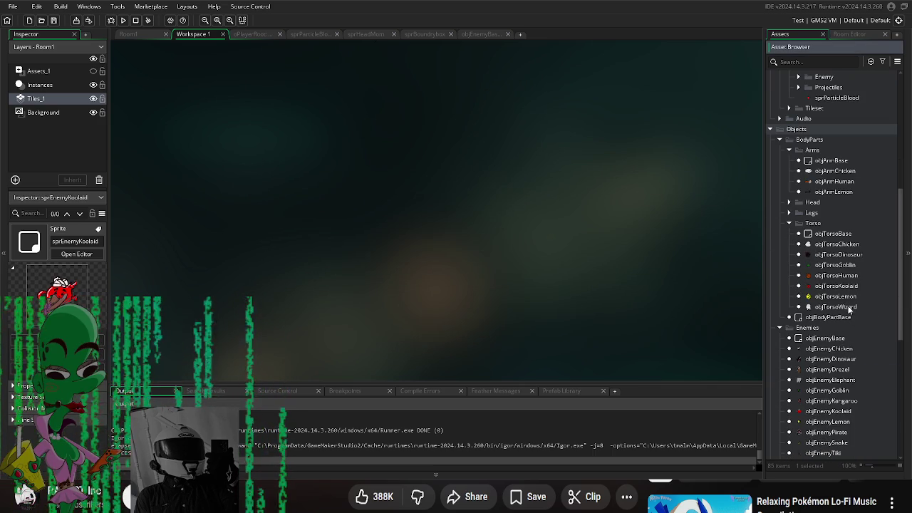
pyautogui.click(849, 307)
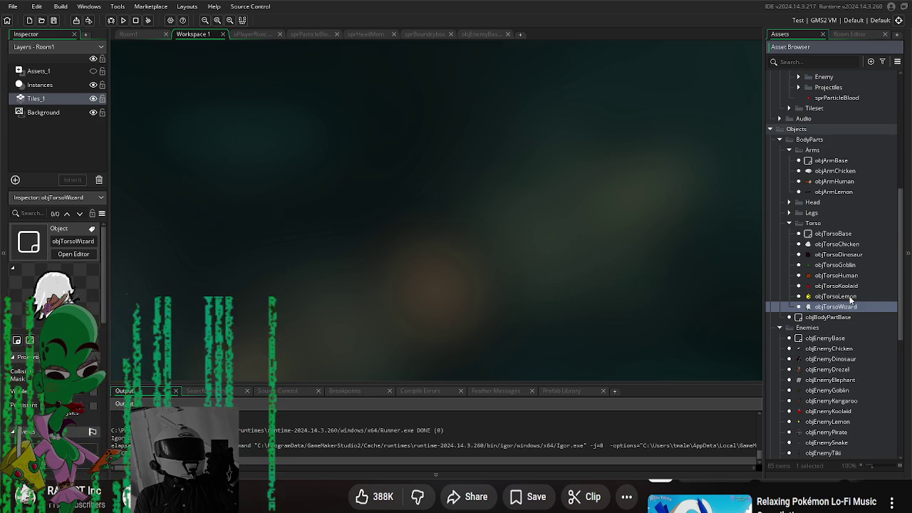
pyautogui.hotkey('alt', 'o')
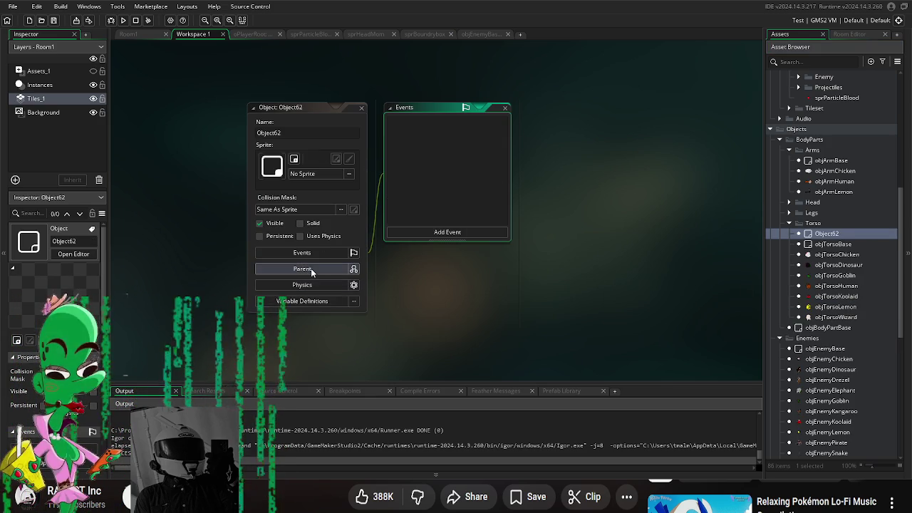
pyautogui.click(308, 269)
pyautogui.click(438, 287)
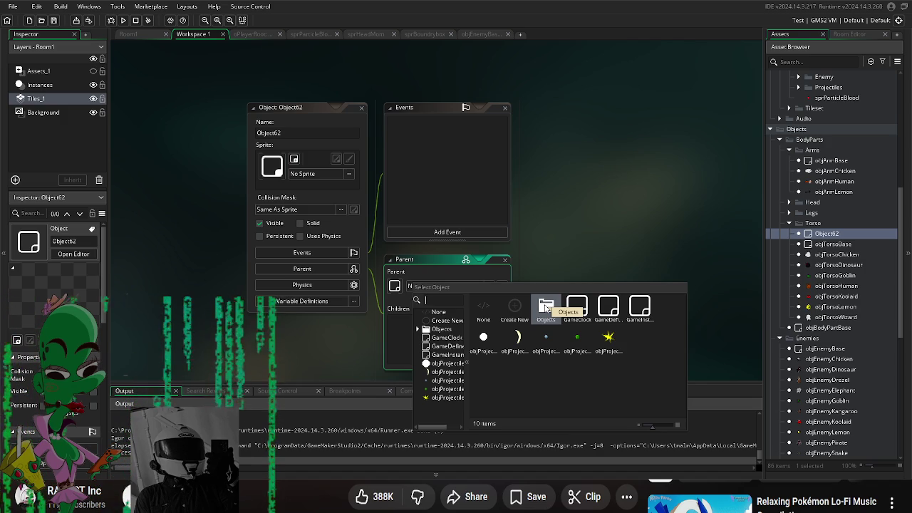
pyautogui.doubleClick(546, 307)
pyautogui.doubleClick(518, 308)
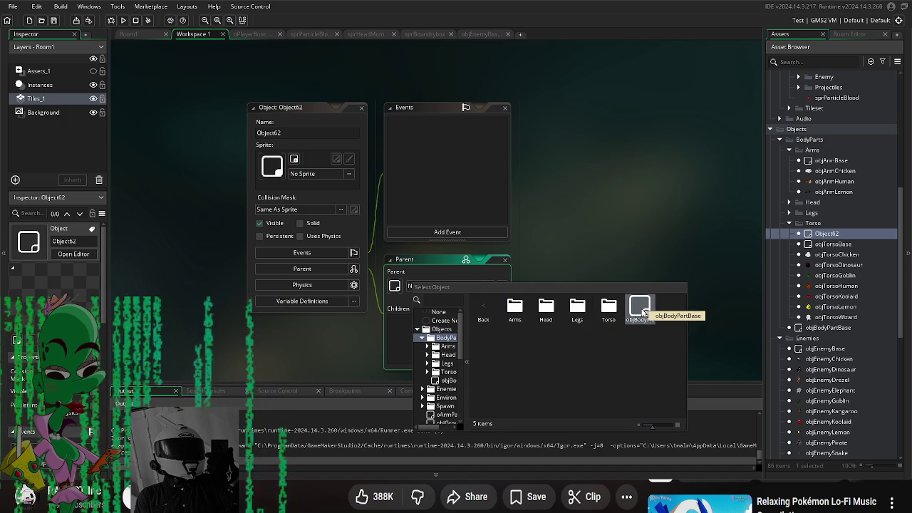
pyautogui.doubleClick(608, 308)
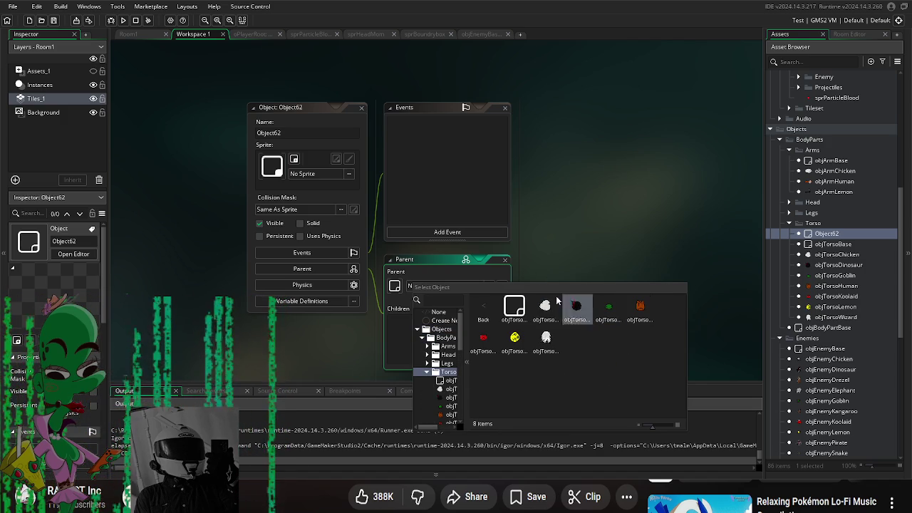
pyautogui.doubleClick(514, 306)
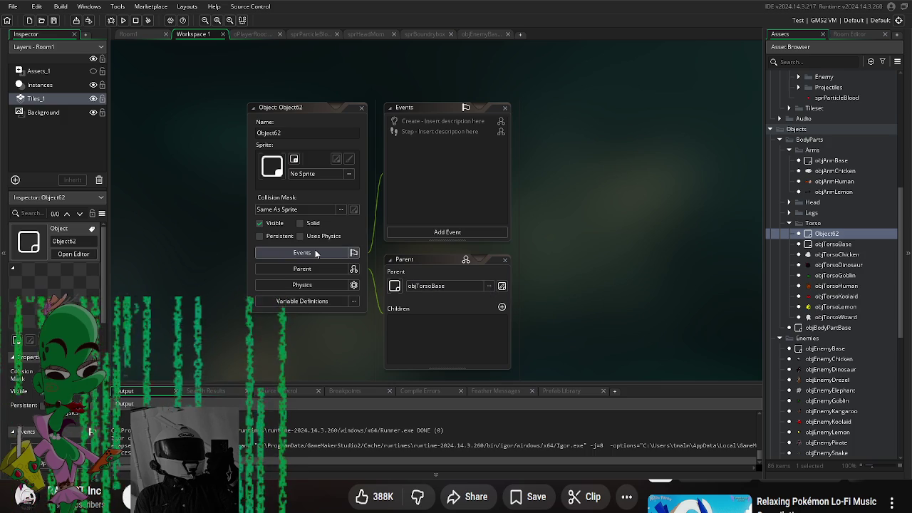
# - Assign sprBodyDrezelReal from Art/Sprites/Body as the new object's sprite
pyautogui.click(304, 130)
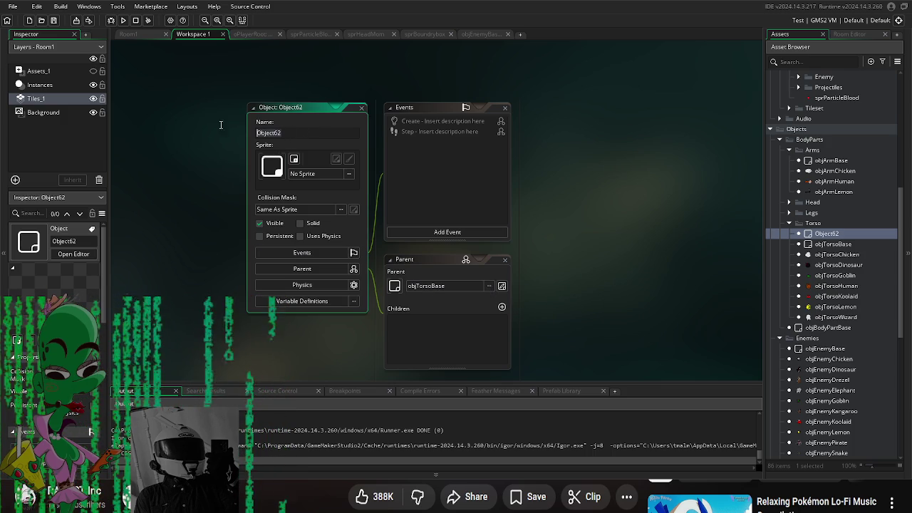
pyautogui.click(322, 181)
pyautogui.doubleClick(429, 198)
pyautogui.doubleClick(396, 200)
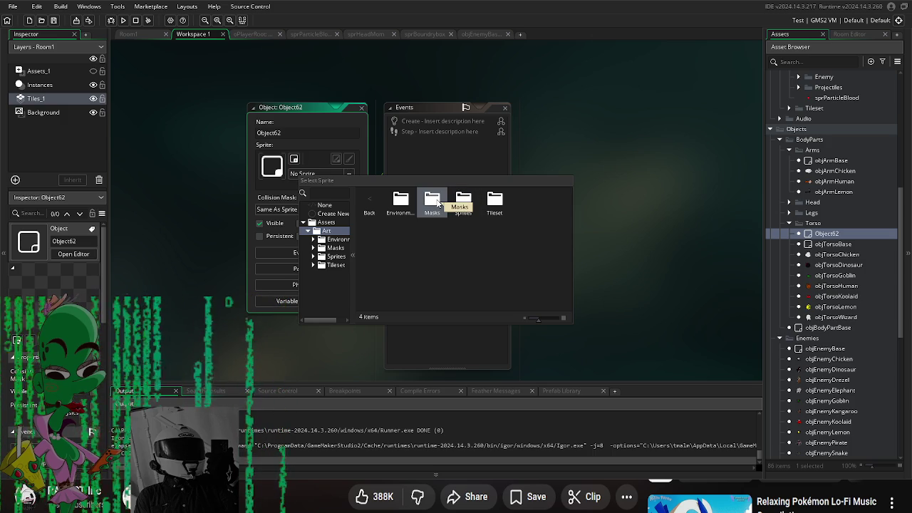
pyautogui.doubleClick(463, 201)
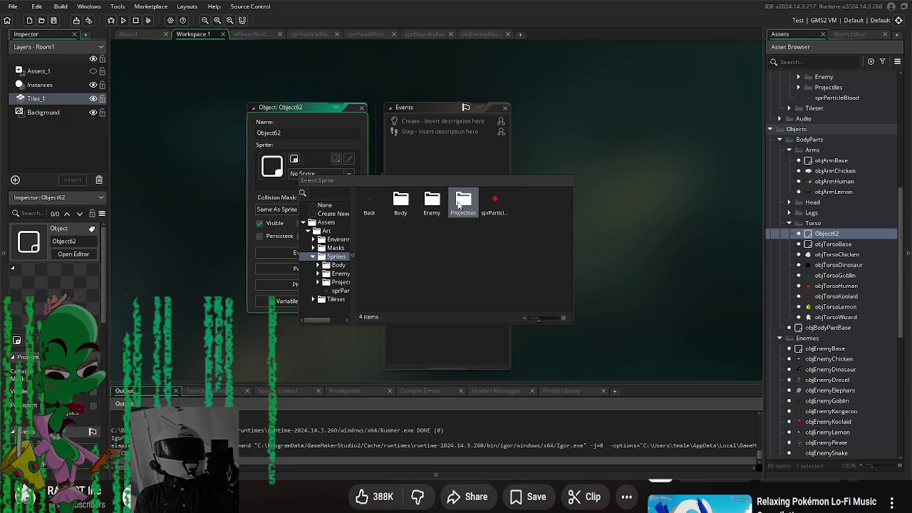
pyautogui.doubleClick(401, 201)
pyautogui.doubleClick(494, 201)
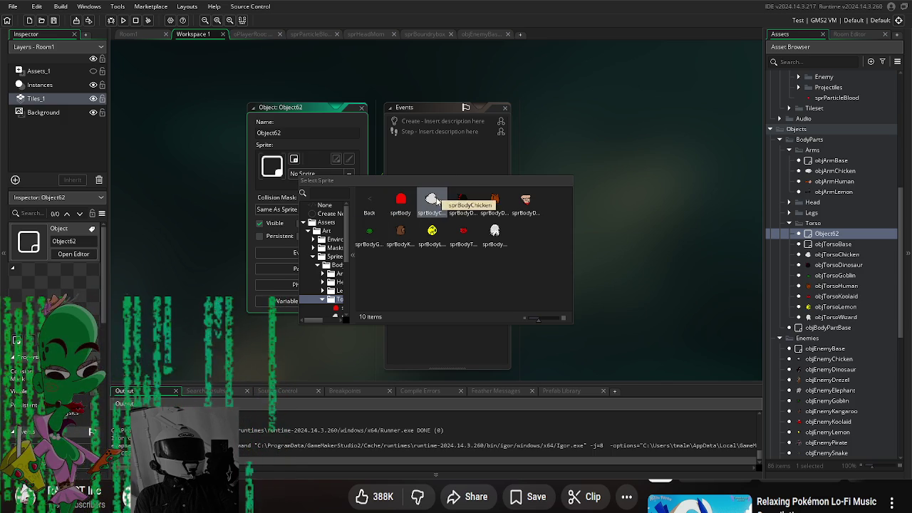
pyautogui.doubleClick(526, 201)
# - Rename the new object to objTorsoDrezel
pyautogui.click(306, 131)
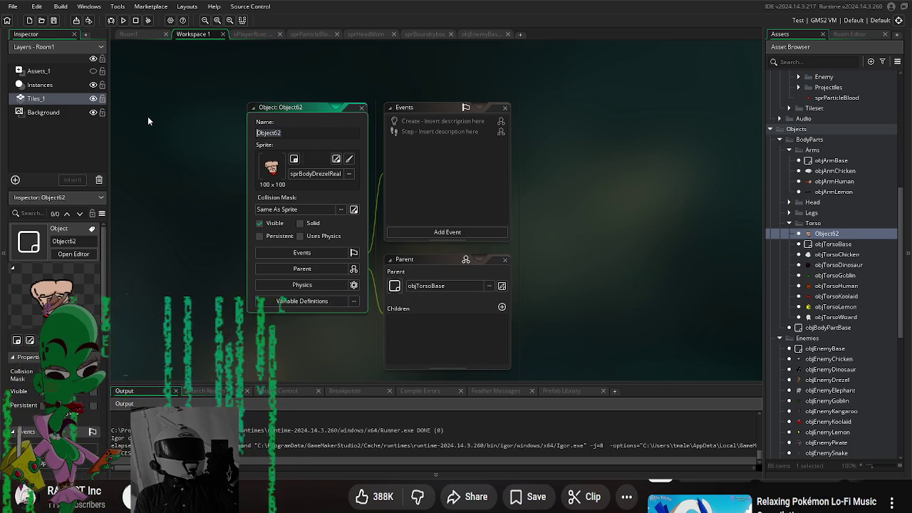
pyautogui.write('obj')
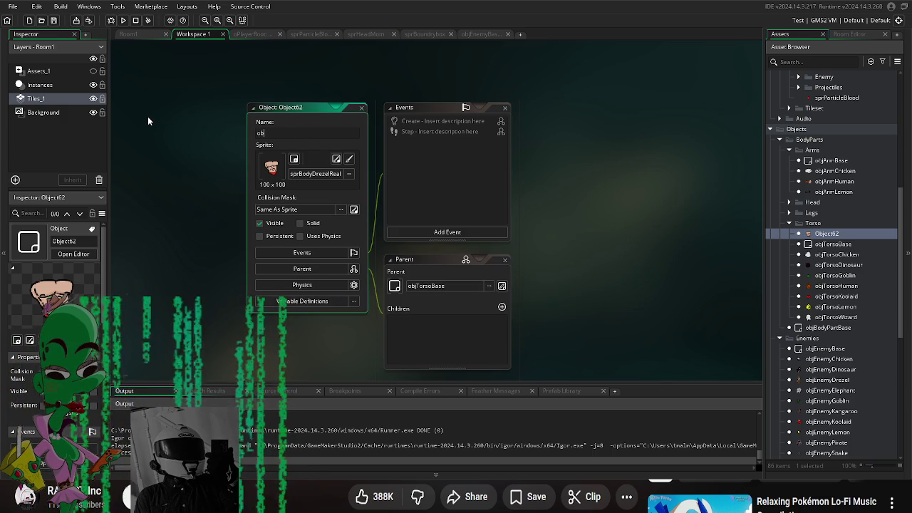
pyautogui.write('Body')
pyautogui.press('BackSpace')
pyautogui.press('BackSpace')
pyautogui.press('BackSpace')
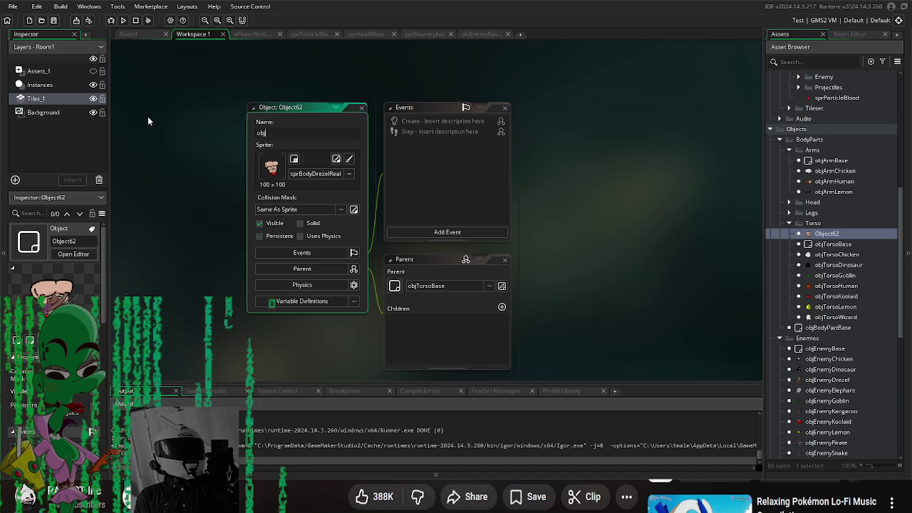
pyautogui.write('TorsoDrezel')
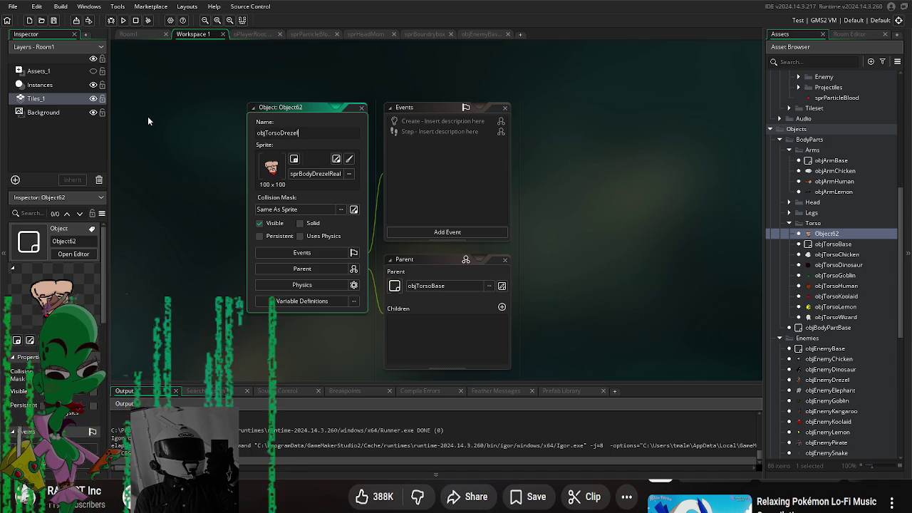
pyautogui.press('Return')
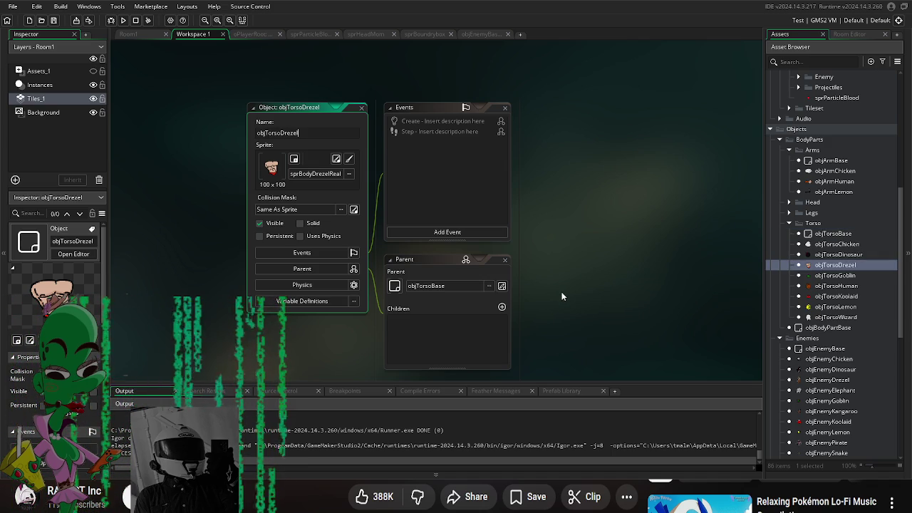
pyautogui.moveTo(727, 296); pyautogui.dragTo(632, 253)
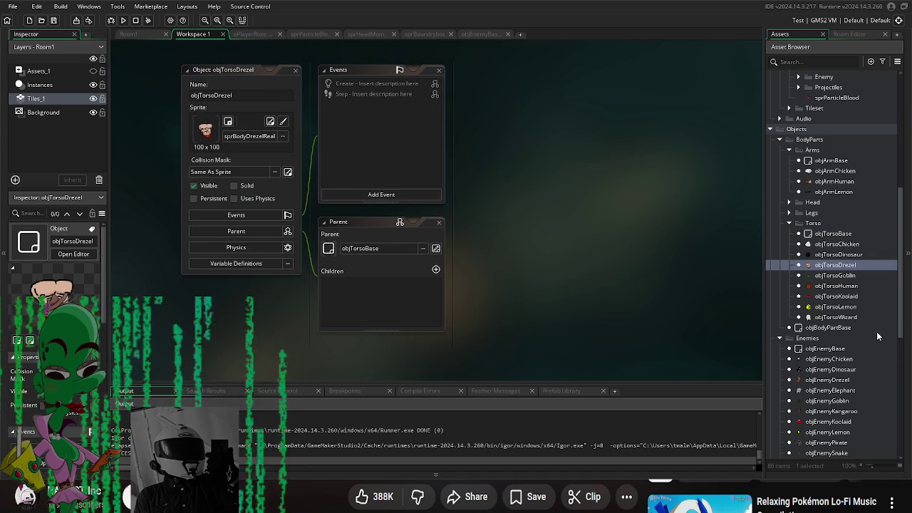
# - Undo an accidental rename so objTorsoDrezel keeps its name
pyautogui.scroll(-2, 882, 331)
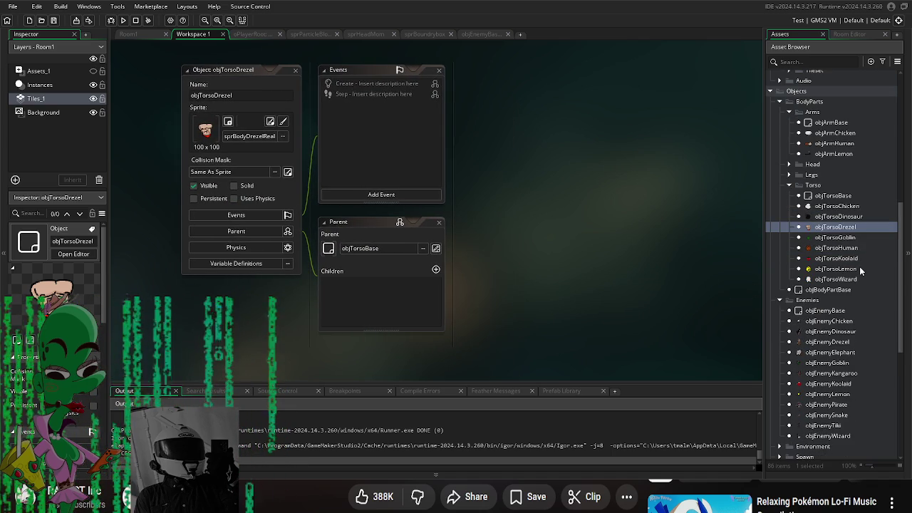
pyautogui.click(842, 228)
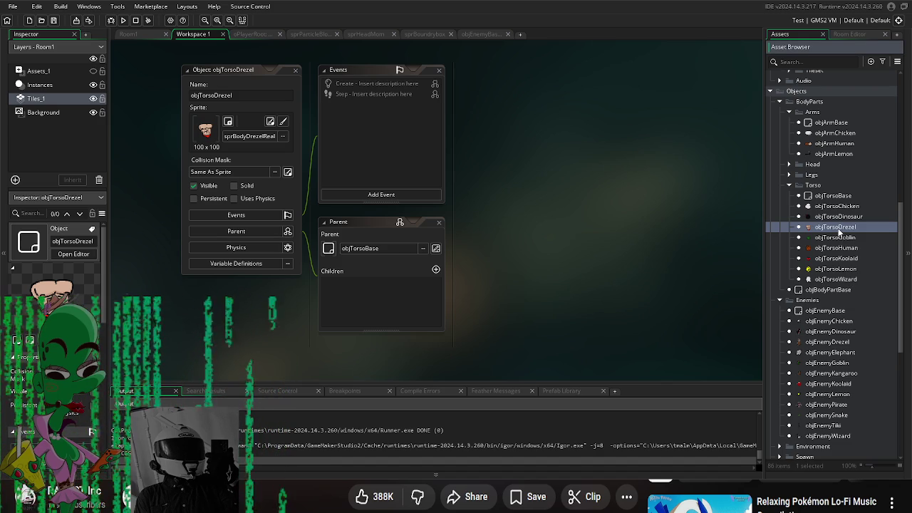
pyautogui.press('F2')
pyautogui.write('D')
pyautogui.hotkey('ctrl', 'z')
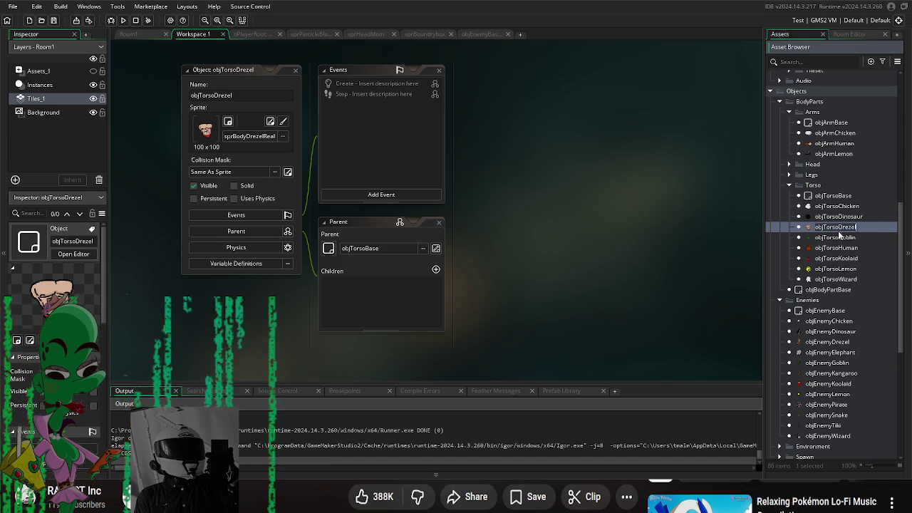
pyautogui.press('Return')
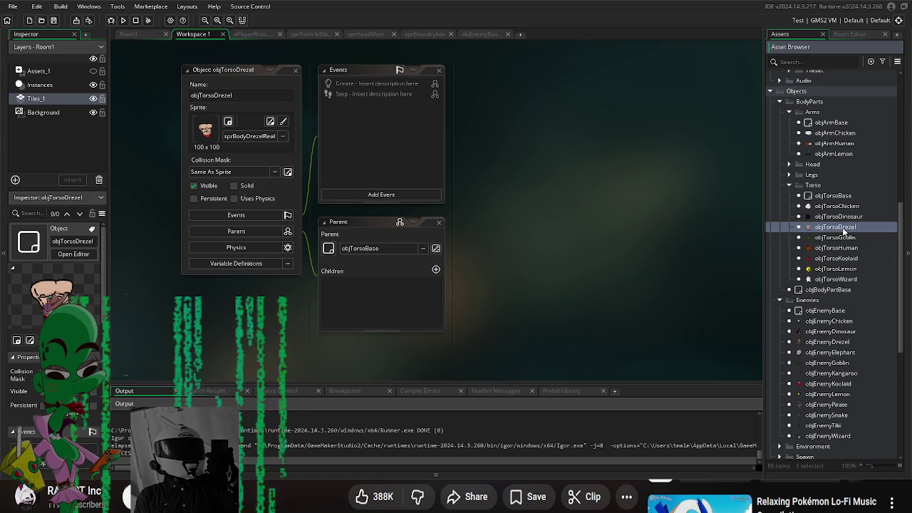
pyautogui.rightClick(844, 229)
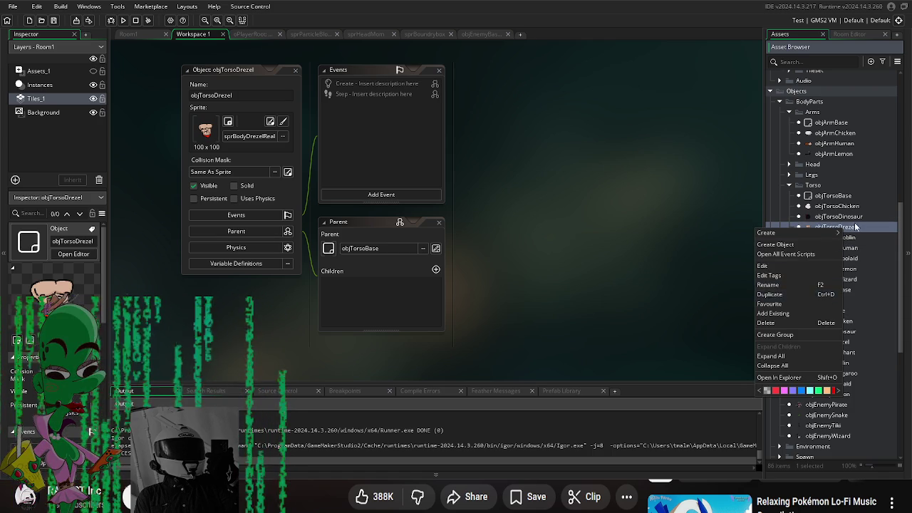
pyautogui.click(854, 229)
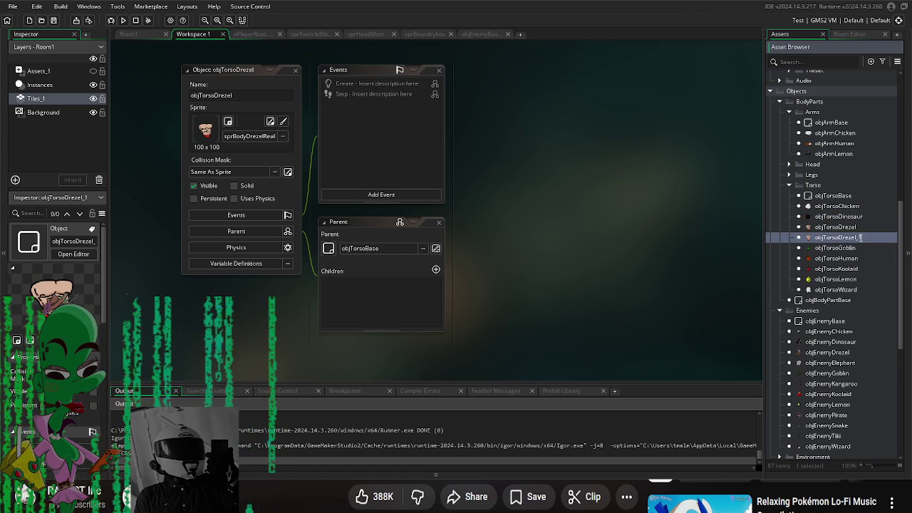
# - Browse the duplicate torso's sprite choices in the Torsos folder without changing anything
pyautogui.click(253, 142)
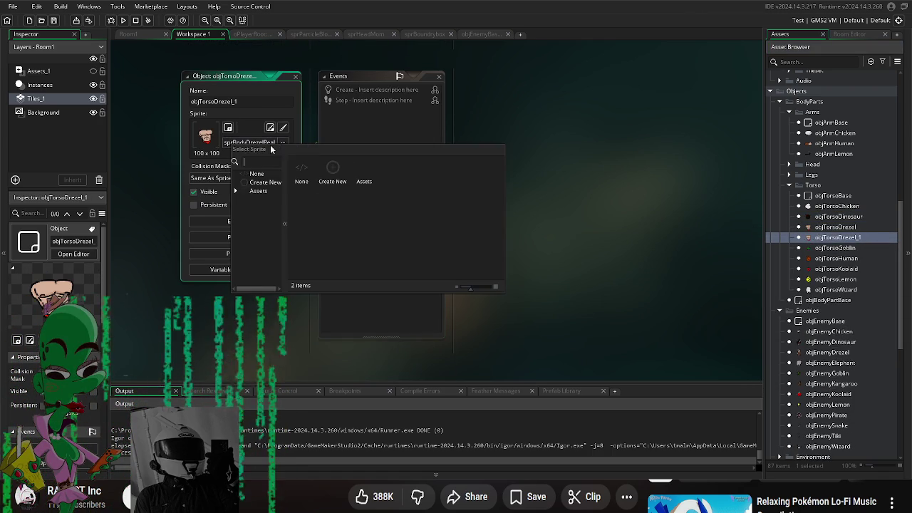
pyautogui.doubleClick(335, 169)
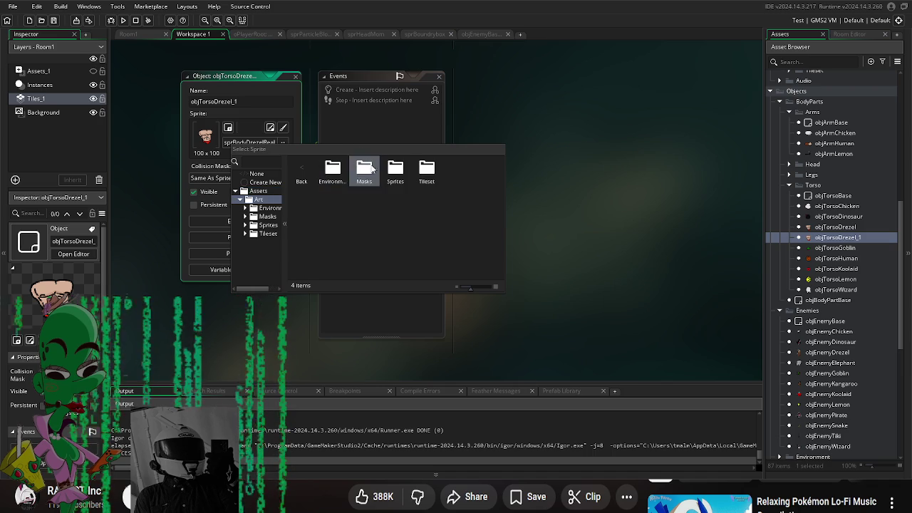
pyautogui.doubleClick(395, 170)
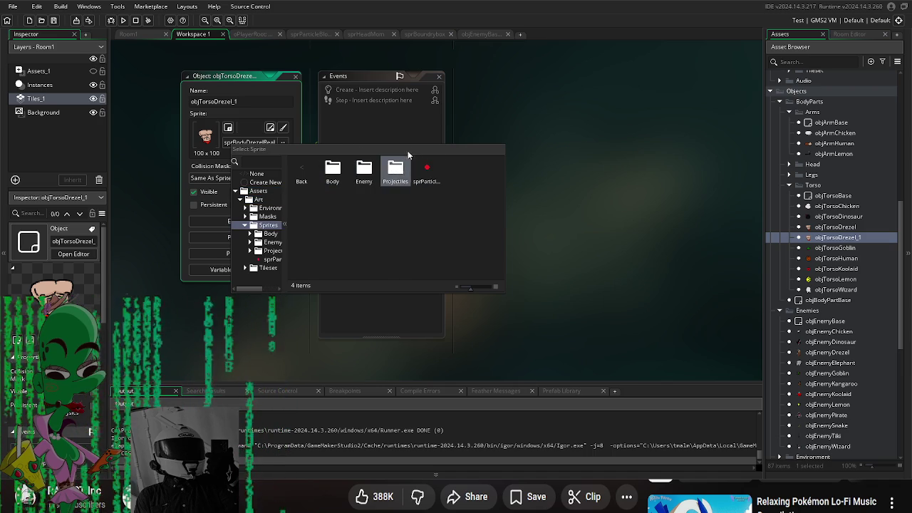
pyautogui.doubleClick(345, 169)
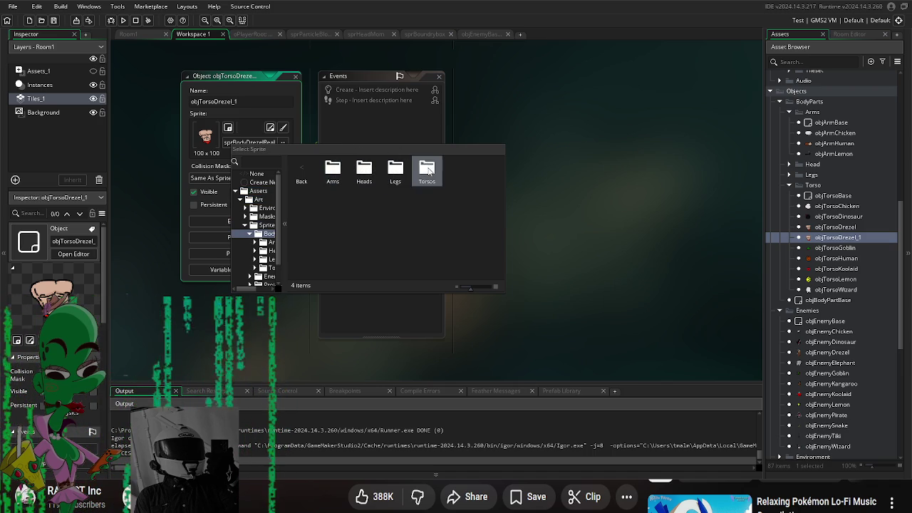
pyautogui.doubleClick(426, 169)
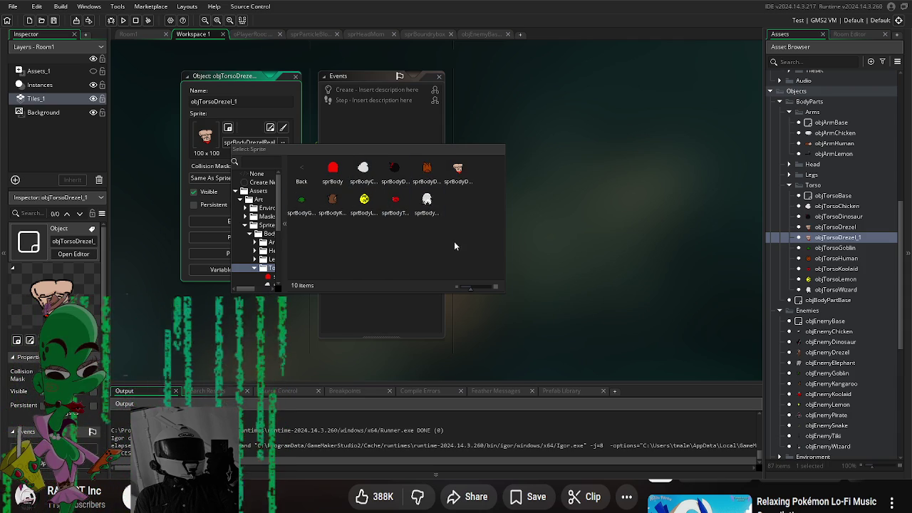
pyautogui.click(588, 251)
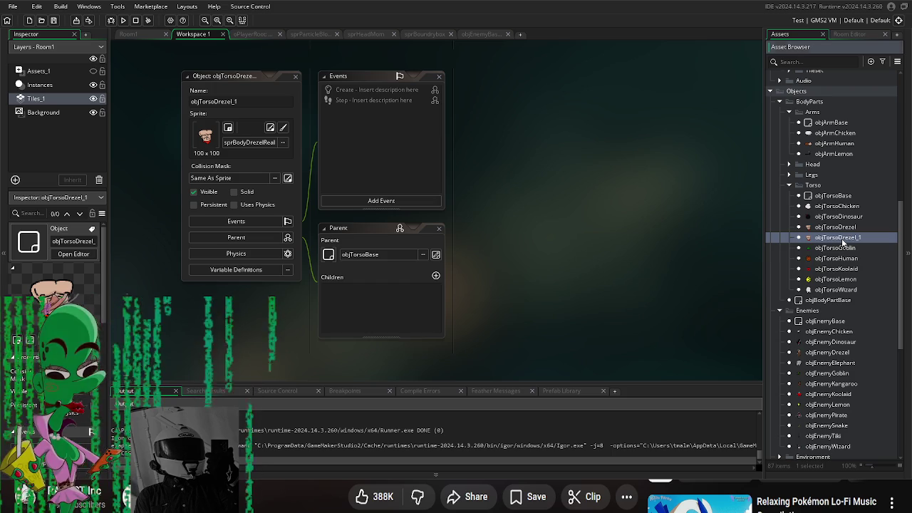
# - Delete objTorsoDrezel_1 from the asset list and confirm
pyautogui.rightClick(843, 243)
pyautogui.click(766, 334)
pyautogui.click(480, 255)
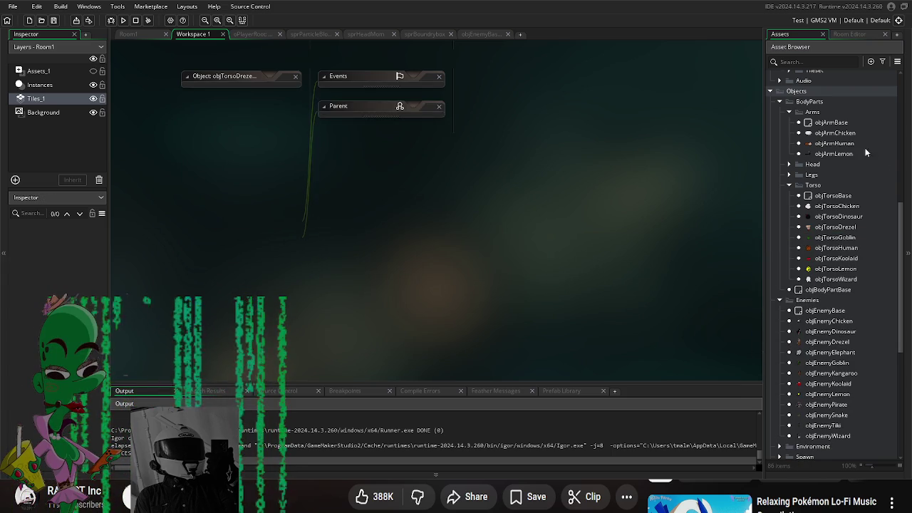
pyautogui.click(849, 154)
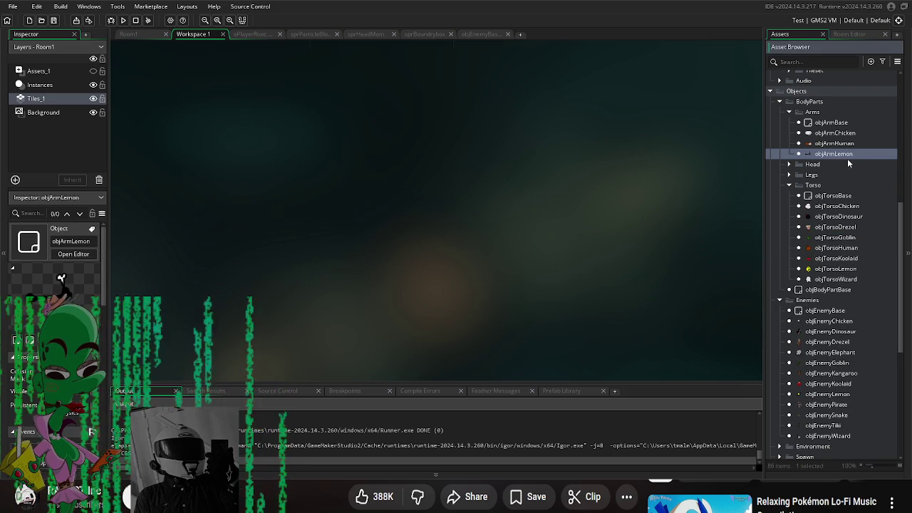
# - Duplicate objArmHuman and open the copy's object editor
pyautogui.click(839, 145)
pyautogui.hotkey('ctrl', 'd')
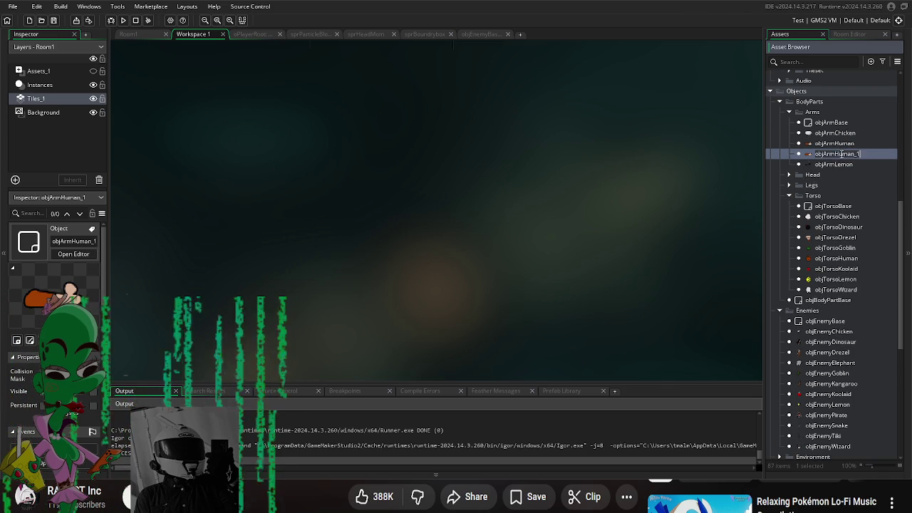
pyautogui.click(817, 154)
pyautogui.doubleClick(807, 156)
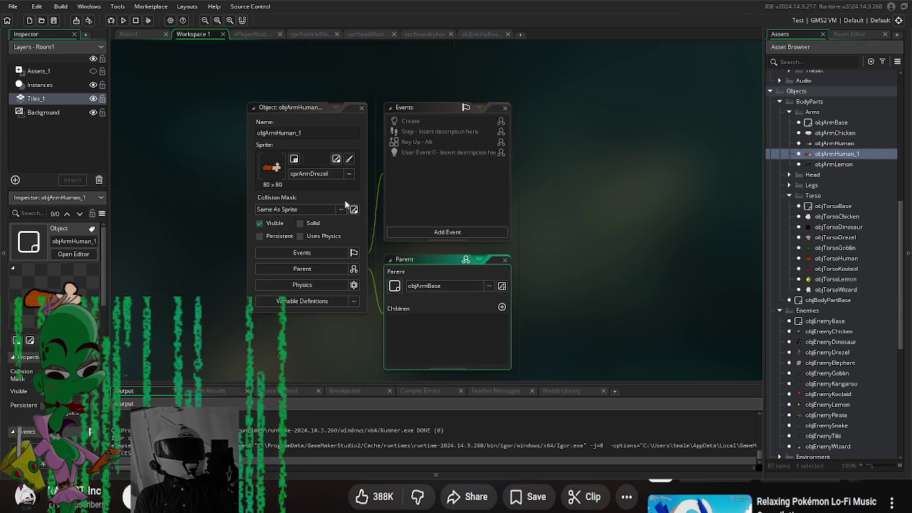
# - Set the copy's sprite to sprArmGoblin from Art/Sprites/Body/Arms
pyautogui.click(313, 174)
pyautogui.doubleClick(400, 201)
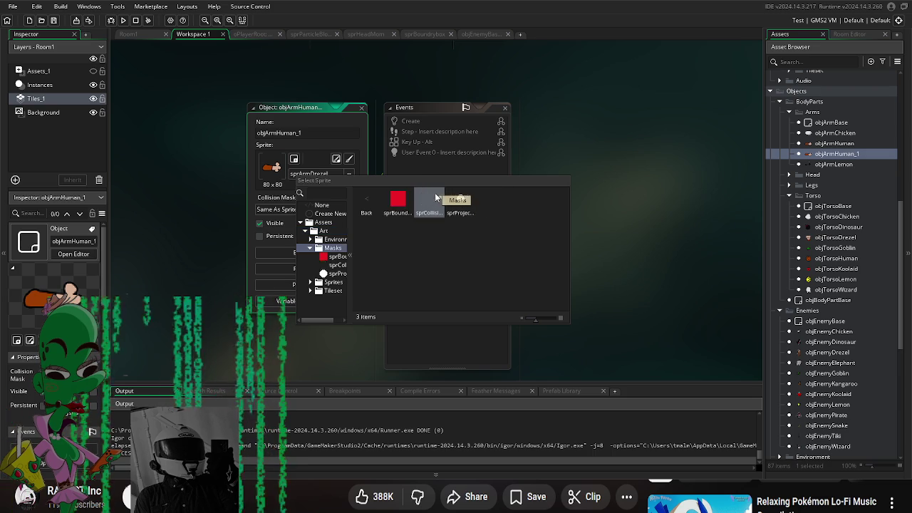
pyautogui.doubleClick(435, 200)
pyautogui.click(367, 203)
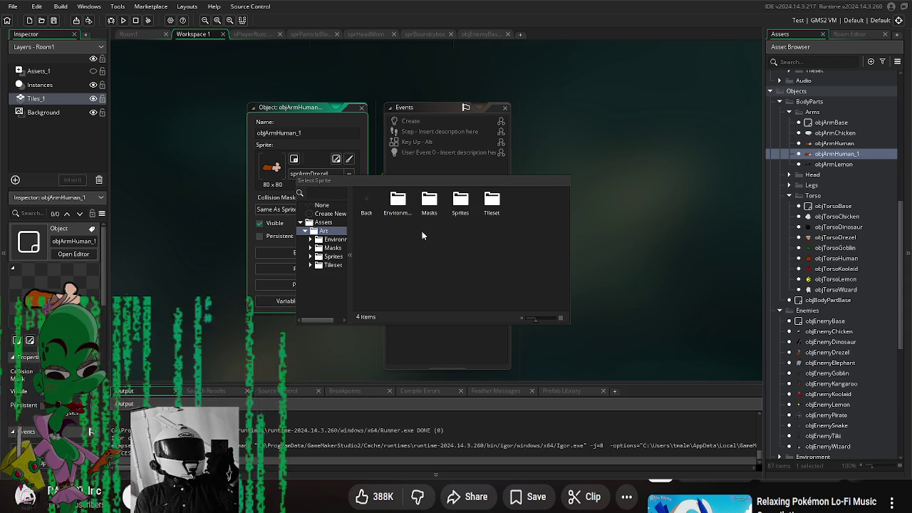
pyautogui.doubleClick(460, 202)
pyautogui.doubleClick(394, 208)
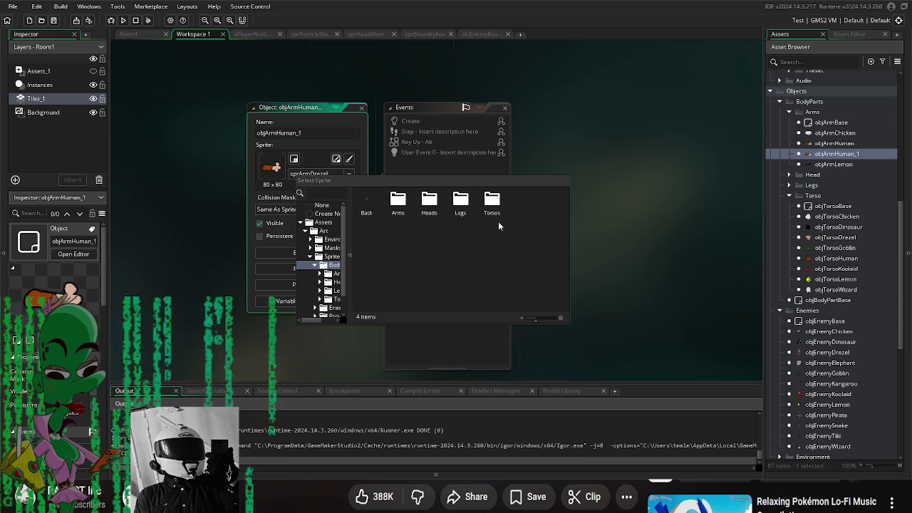
pyautogui.doubleClick(461, 203)
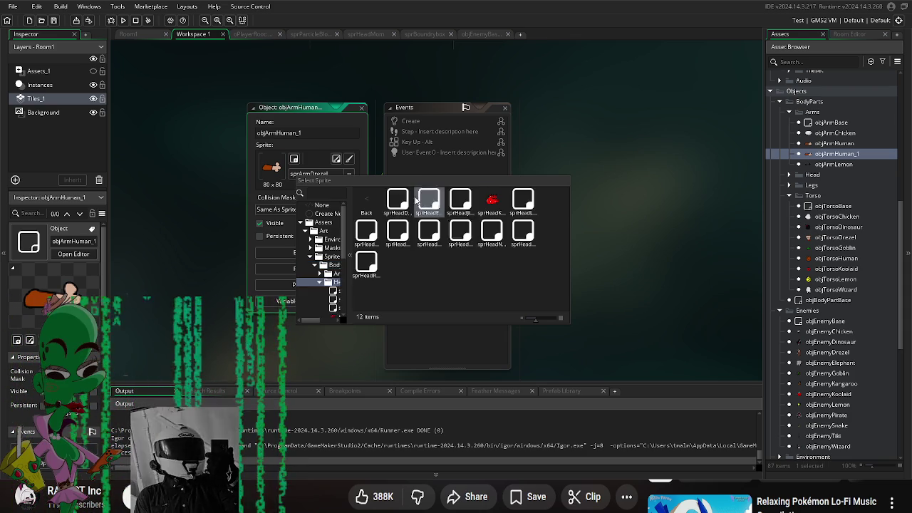
pyautogui.doubleClick(366, 203)
pyautogui.doubleClick(398, 203)
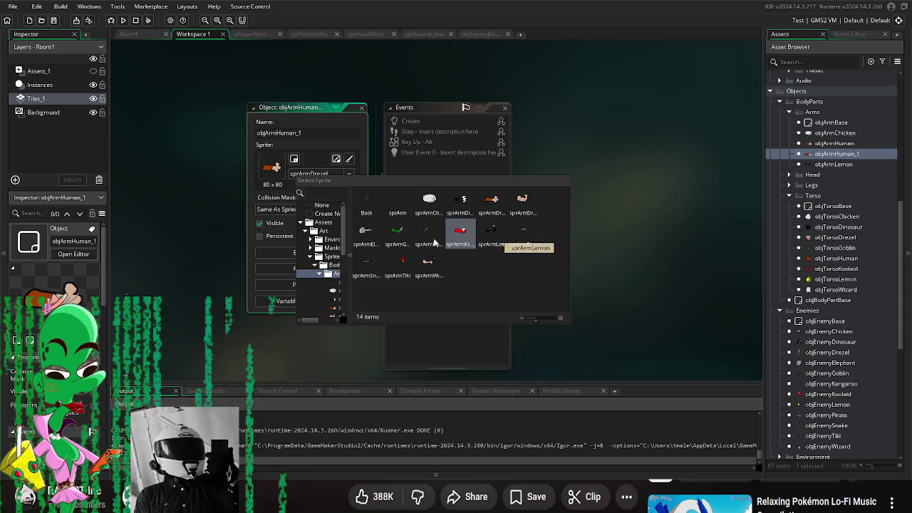
pyautogui.click(399, 231)
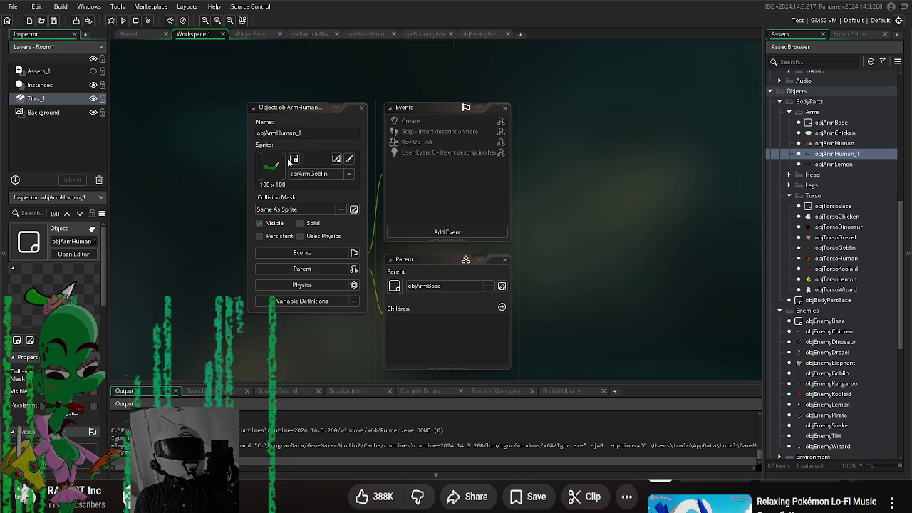
# - Rename the copy to objArmGoblin, then duplicate it
pyautogui.click(277, 132)
pyautogui.write('Goblin')
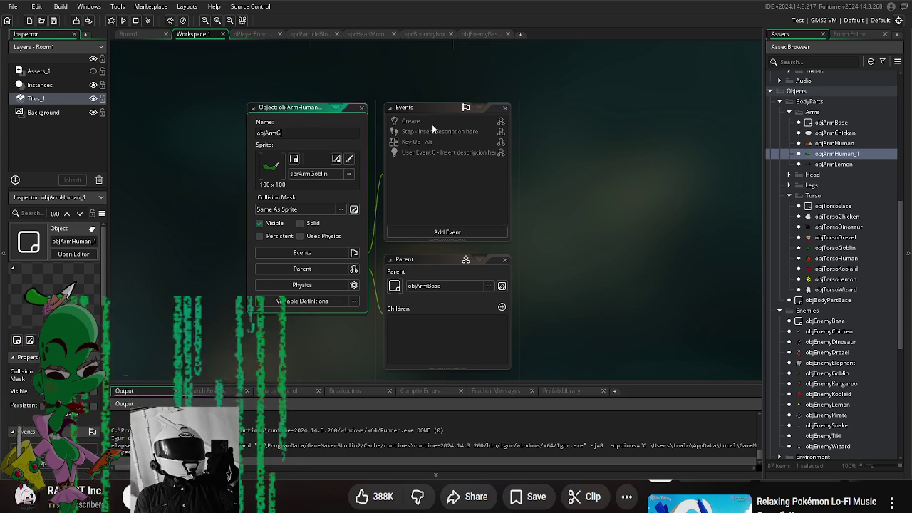
pyautogui.click(584, 247)
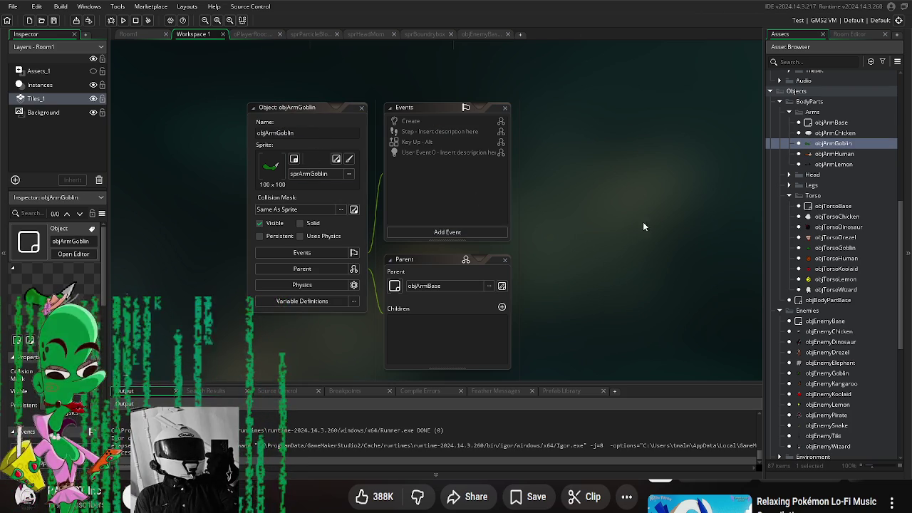
pyautogui.click(837, 147)
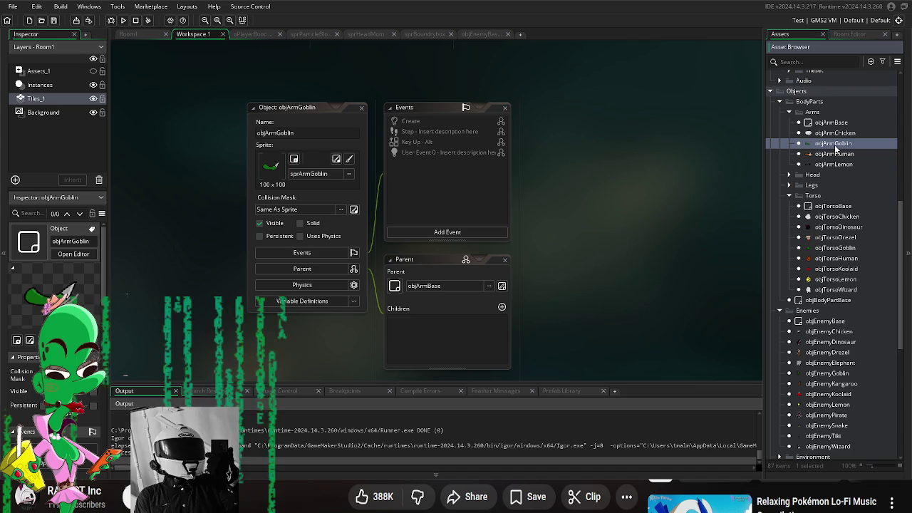
pyautogui.hotkey('ctrl', 'd')
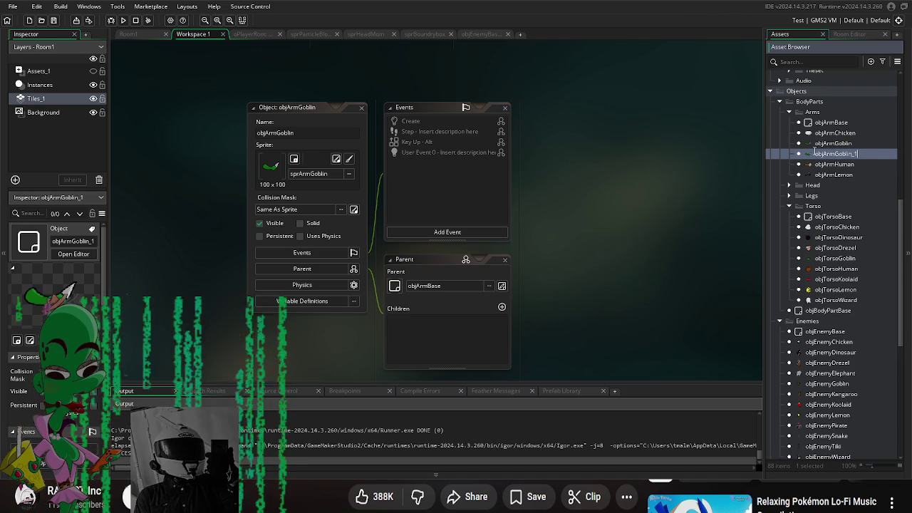
# - Set objArmGoblin_1's sprite to sprArmKoolaid from the Arms sprite folder
pyautogui.doubleClick(811, 155)
pyautogui.click(309, 142)
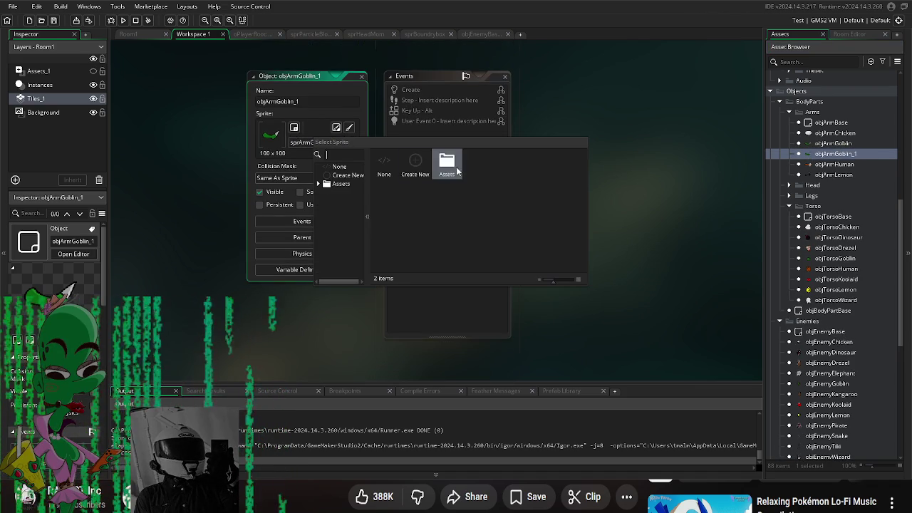
pyautogui.doubleClick(417, 163)
pyautogui.doubleClick(484, 162)
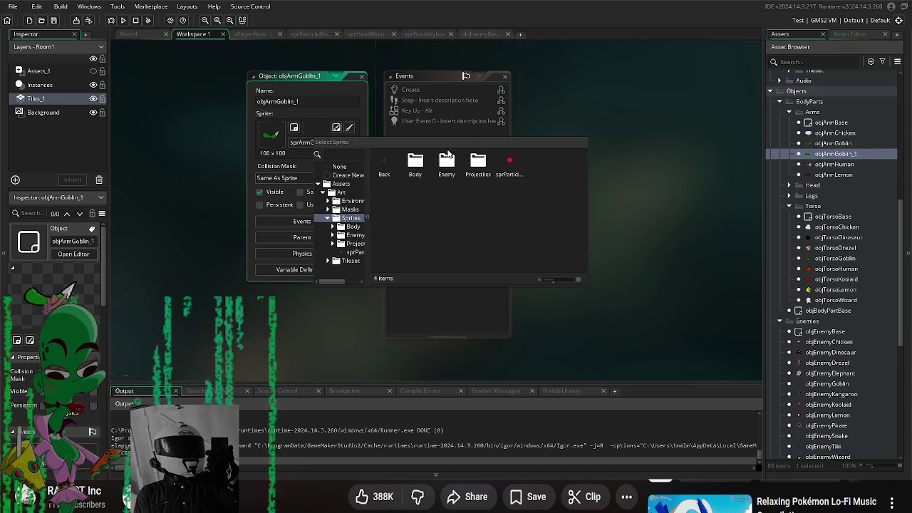
pyautogui.doubleClick(417, 163)
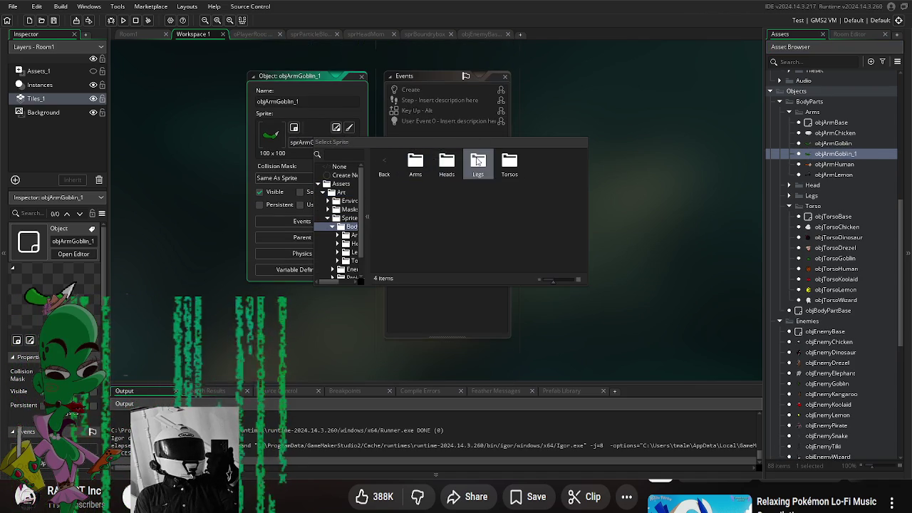
pyautogui.doubleClick(417, 162)
pyautogui.doubleClick(477, 160)
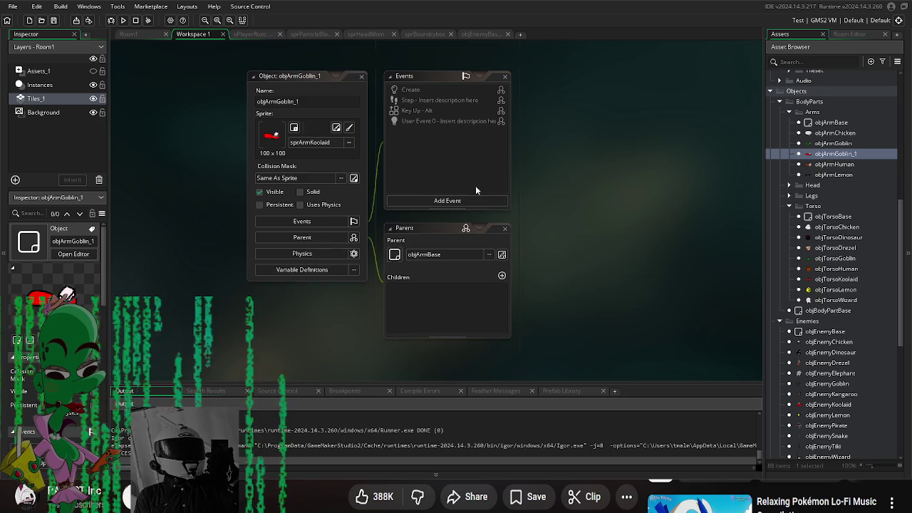
# - Rename the copy to objArmKoolaid
pyautogui.click(285, 98)
pyautogui.press('BackSpace')
pyautogui.press('BackSpace')
pyautogui.press('BackSpace')
pyautogui.write('Koolaid')
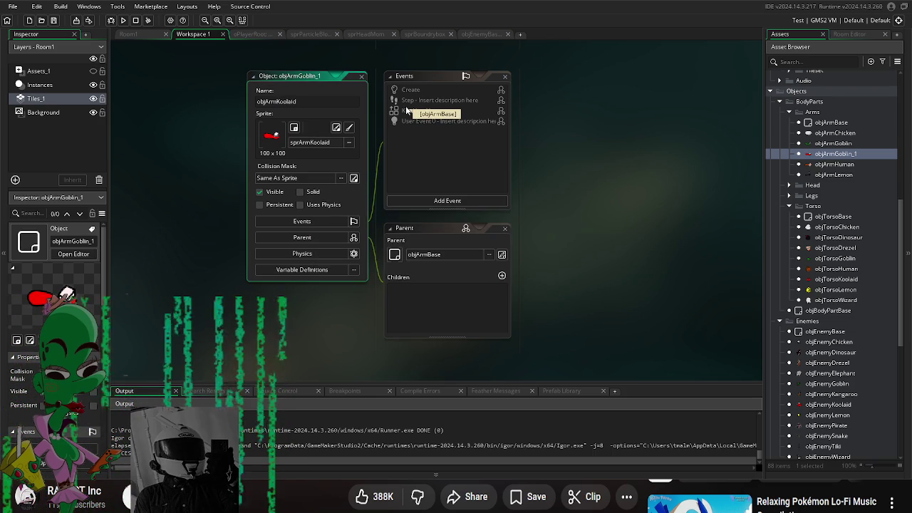
pyautogui.press('Return')
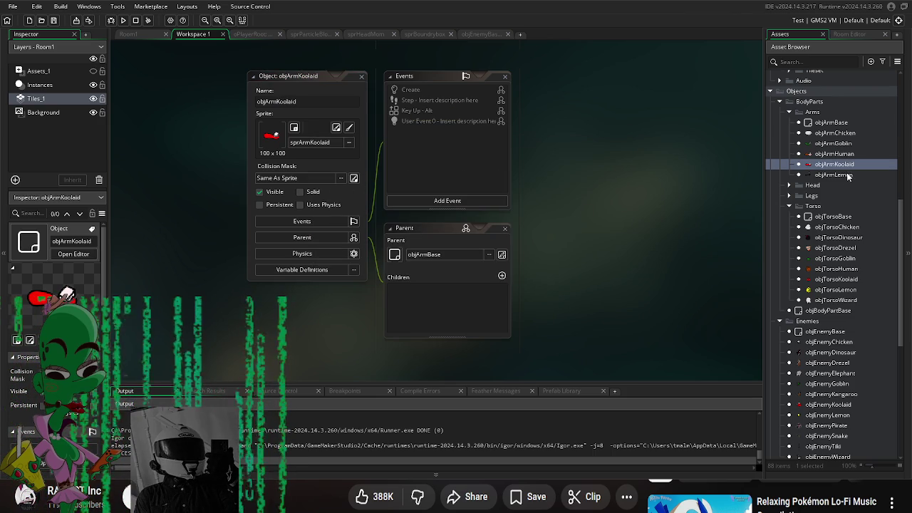
pyautogui.click(846, 176)
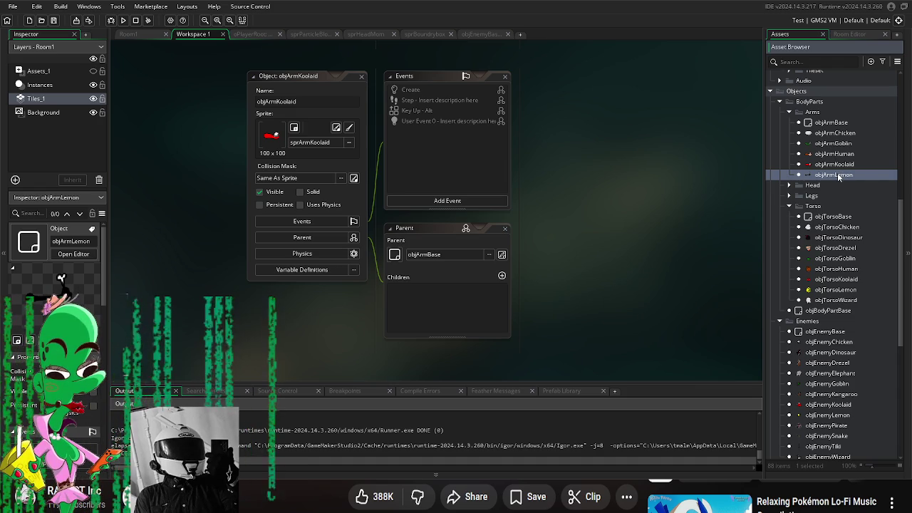
# - Try renaming the lemon arm copy and dismiss the name-already-in-use error
pyautogui.doubleClick(836, 175)
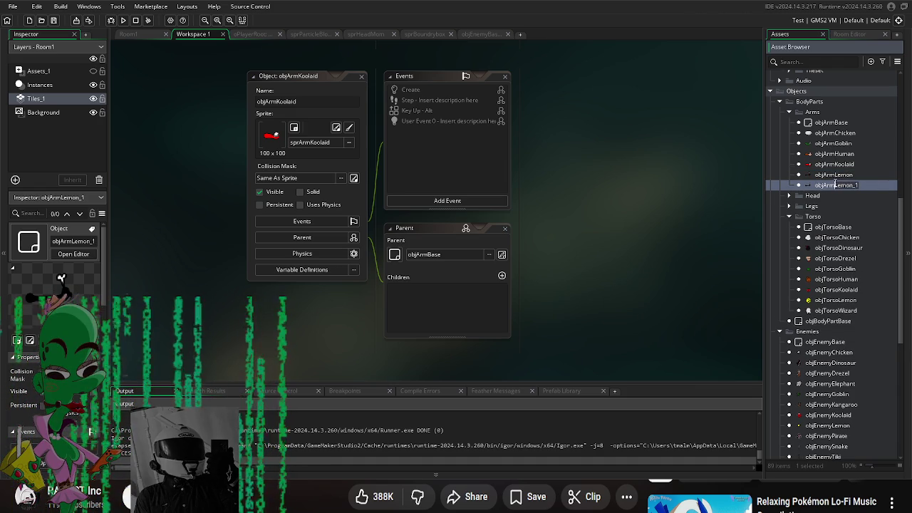
pyautogui.press('BackSpace')
pyautogui.press('BackSpace')
pyautogui.press('BackSpace')
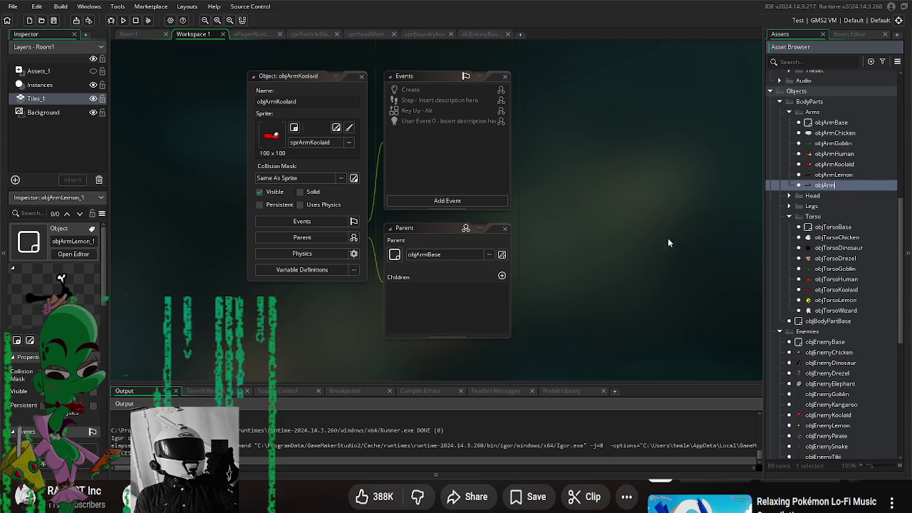
pyautogui.click(822, 187)
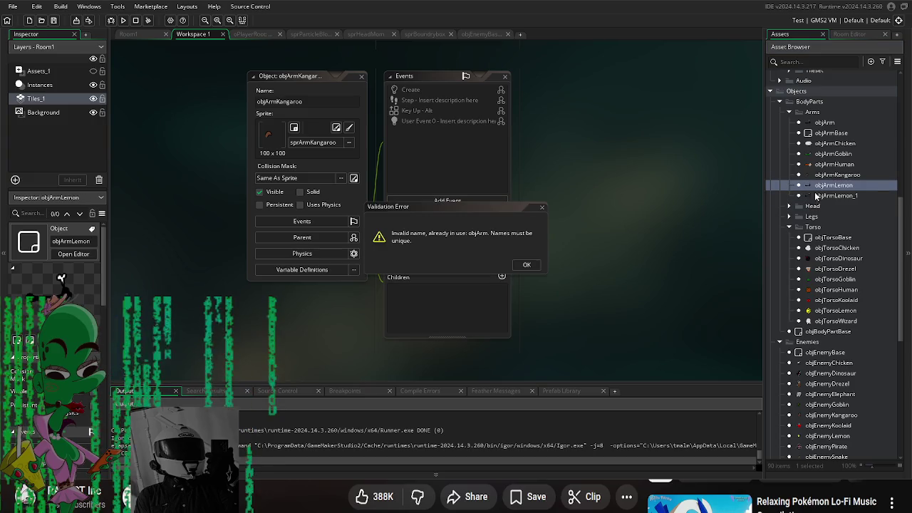
pyautogui.click(527, 265)
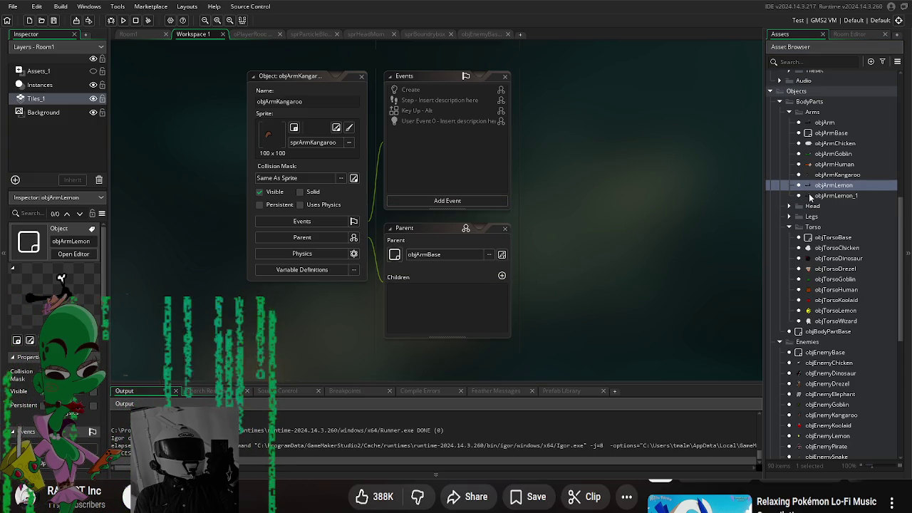
# - Assign sprArmPirate as objArmLemon_1's sprite
pyautogui.click(330, 145)
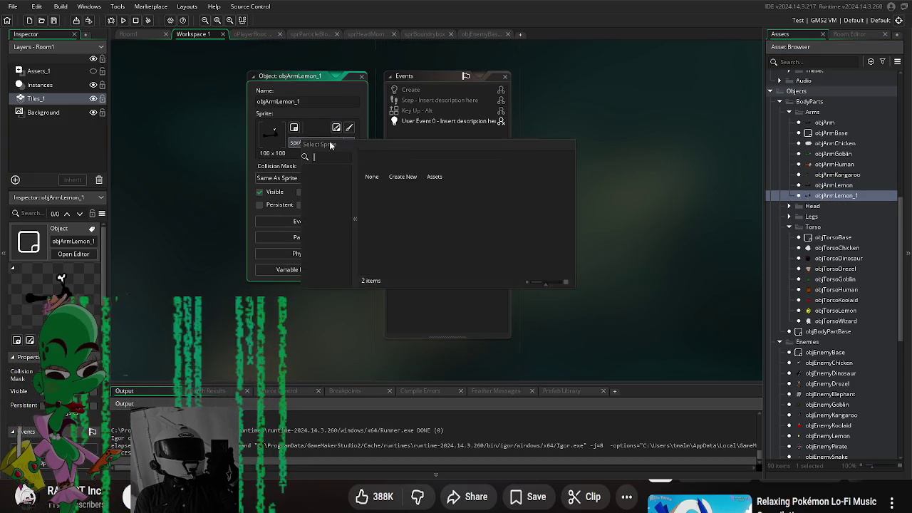
pyautogui.doubleClick(435, 166)
pyautogui.doubleClick(403, 166)
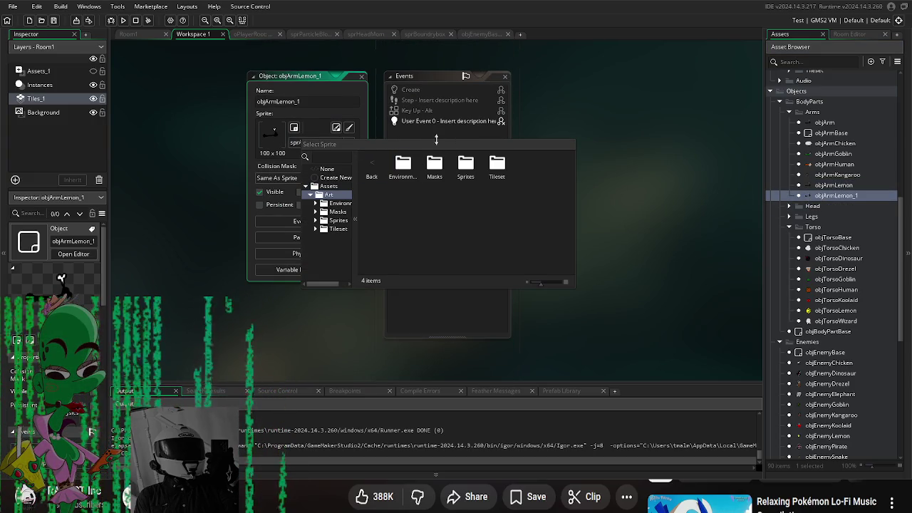
pyautogui.doubleClick(465, 164)
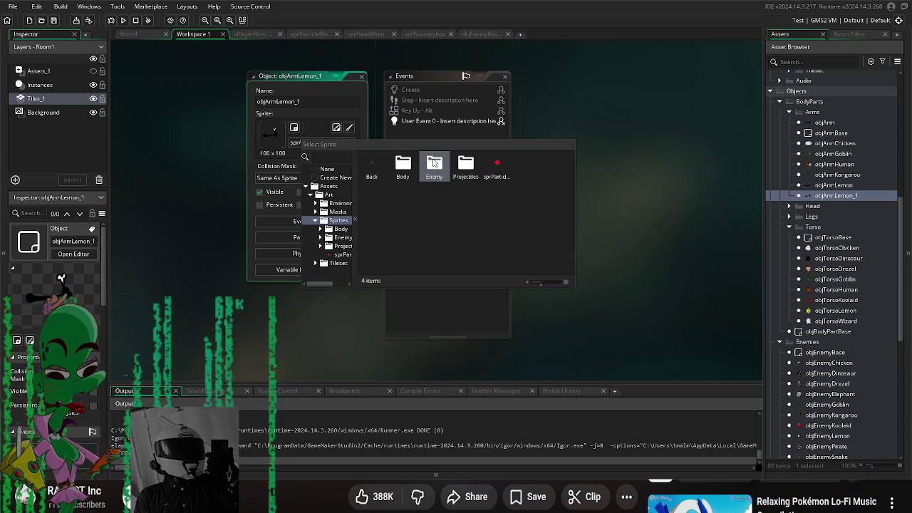
pyautogui.doubleClick(403, 166)
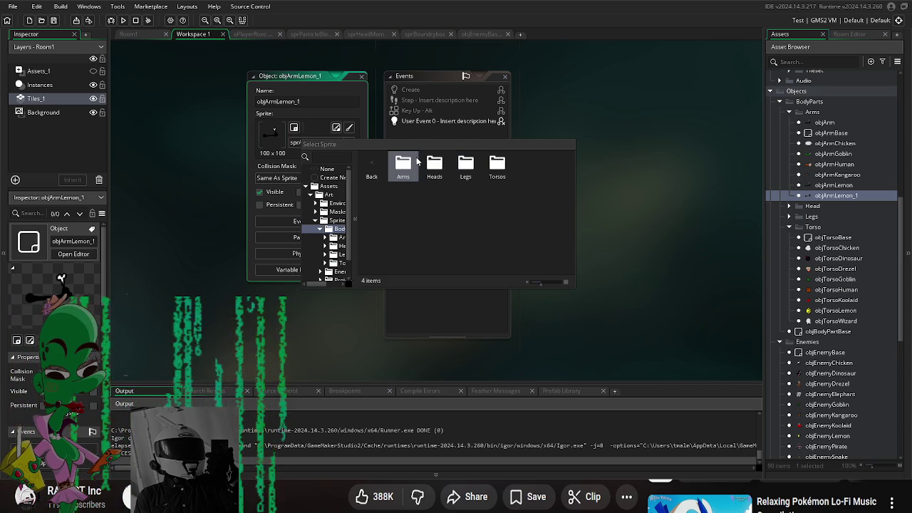
pyautogui.doubleClick(418, 164)
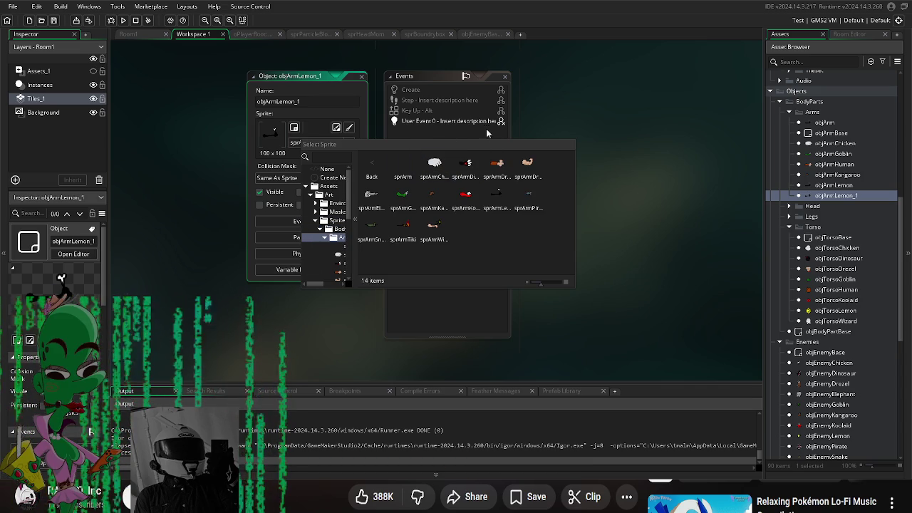
pyautogui.doubleClick(528, 199)
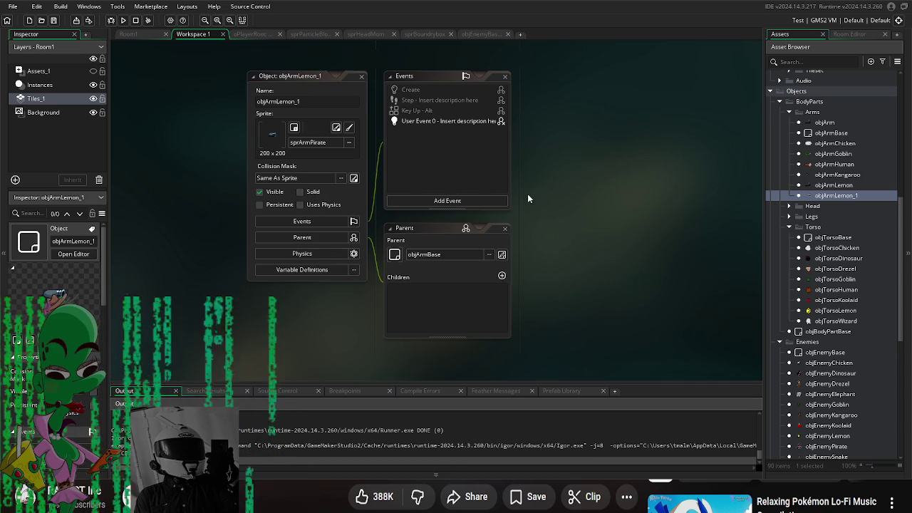
# - Rename objArmLemon_1 to objArmPirate
pyautogui.click(325, 102)
pyautogui.press('BackSpace')
pyautogui.press('BackSpace')
pyautogui.press('BackSpace')
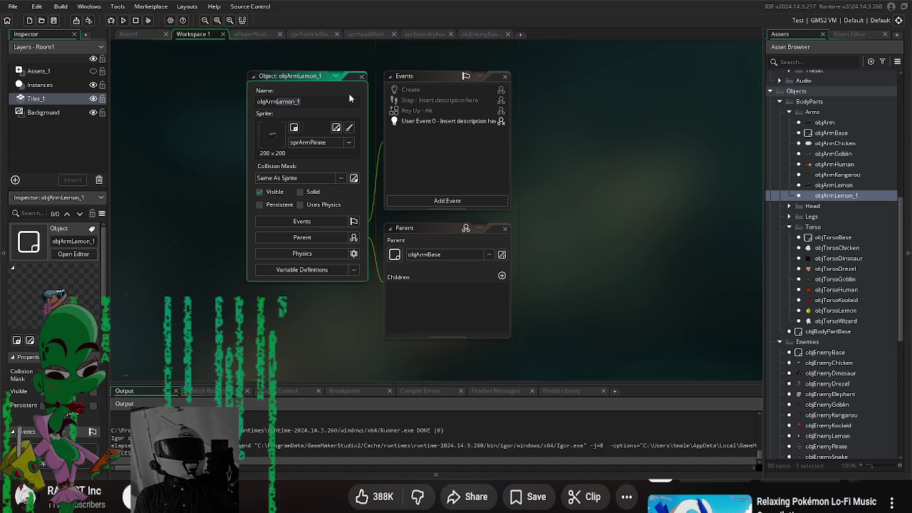
pyautogui.write('Pirate')
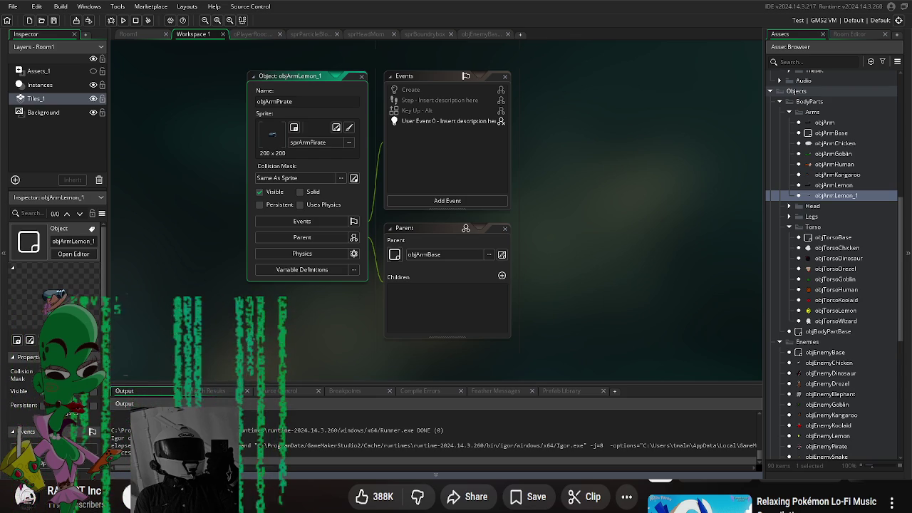
pyautogui.moveTo(534, 258); pyautogui.dragTo(522, 271)
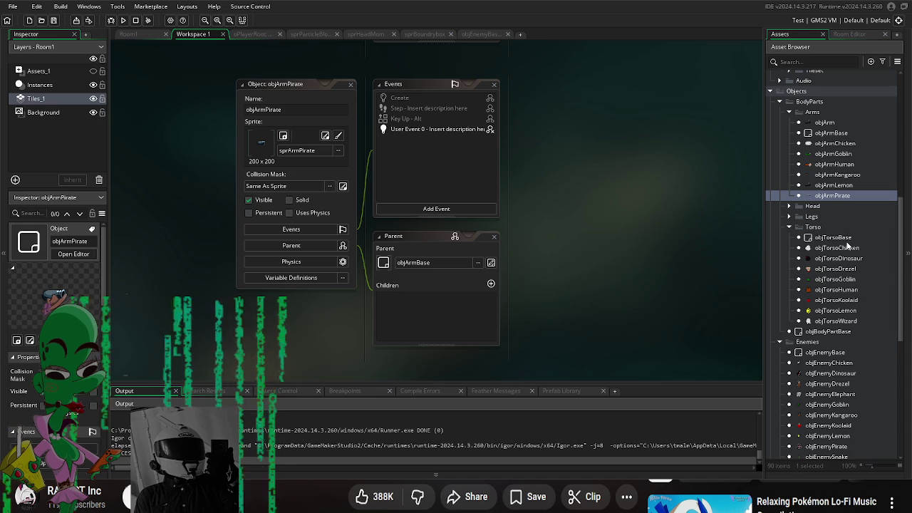
pyautogui.scroll(1, 579, 226)
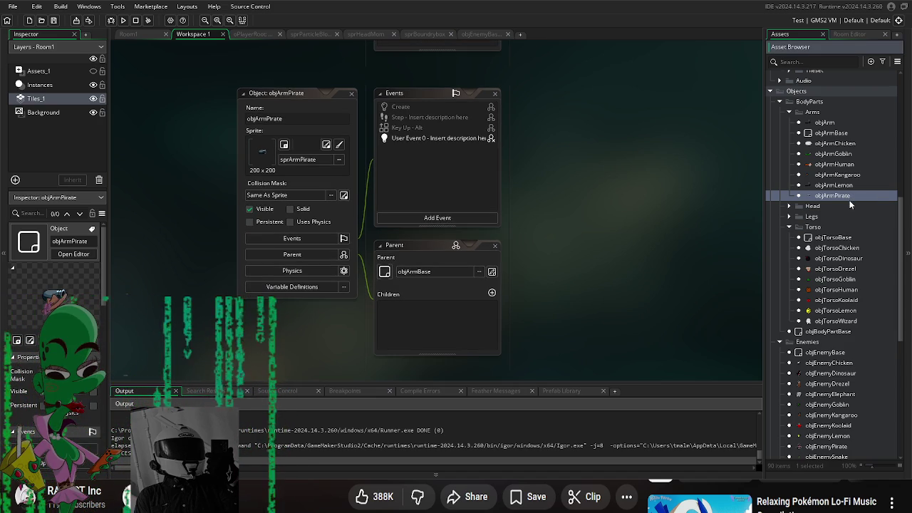
# - Duplicate objArmPirate and give the copy the sprArmTiki sprite
pyautogui.hotkey('ctrl', 'd')
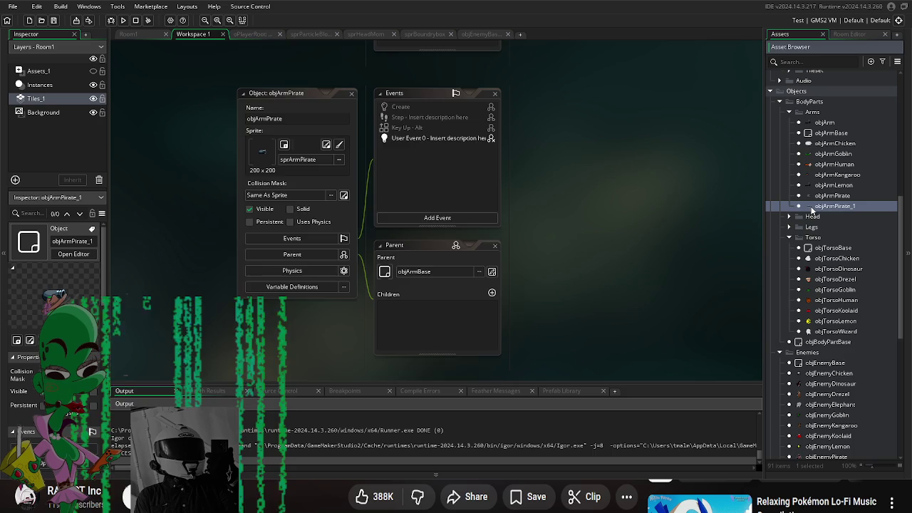
pyautogui.doubleClick(809, 206)
pyautogui.click(330, 143)
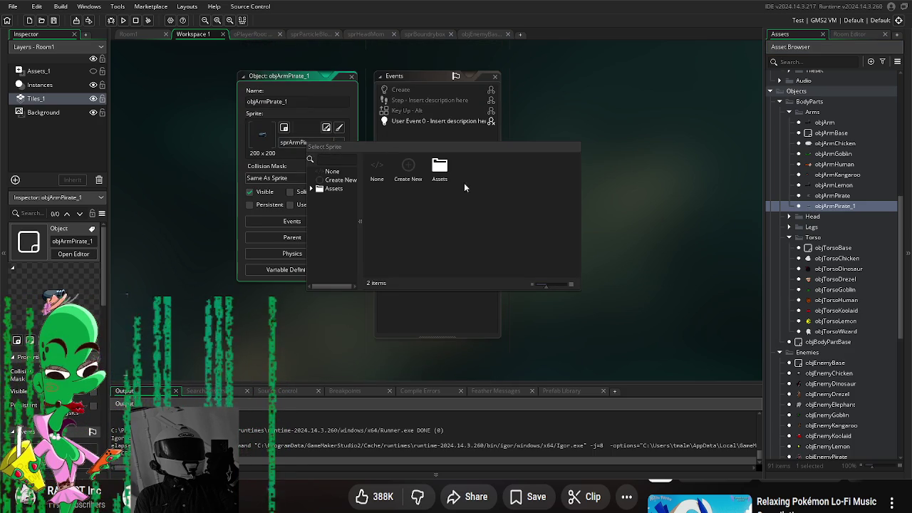
pyautogui.doubleClick(445, 173)
pyautogui.doubleClick(404, 176)
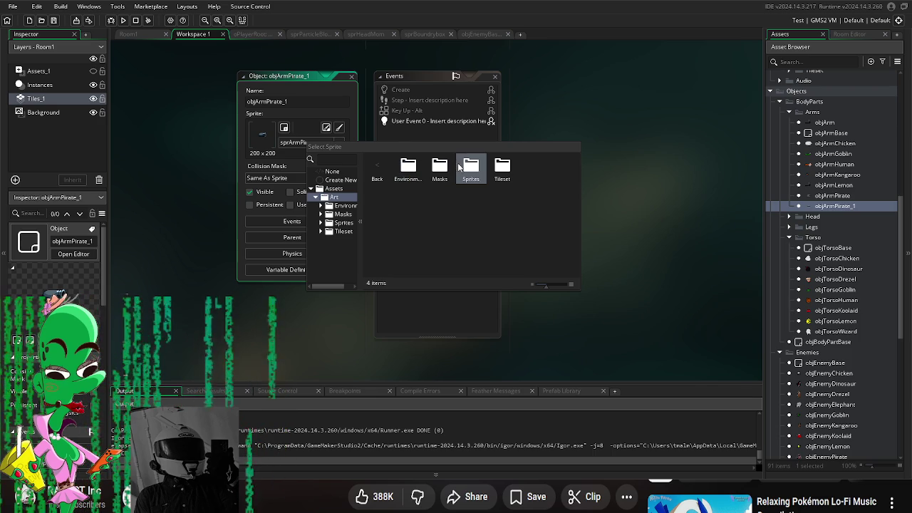
pyautogui.doubleClick(474, 168)
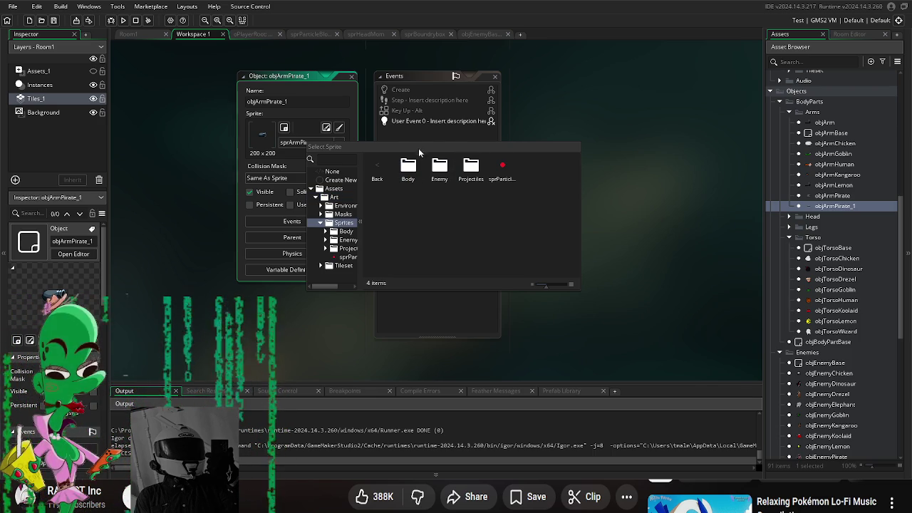
pyautogui.doubleClick(410, 169)
pyautogui.doubleClick(408, 168)
pyautogui.doubleClick(409, 226)
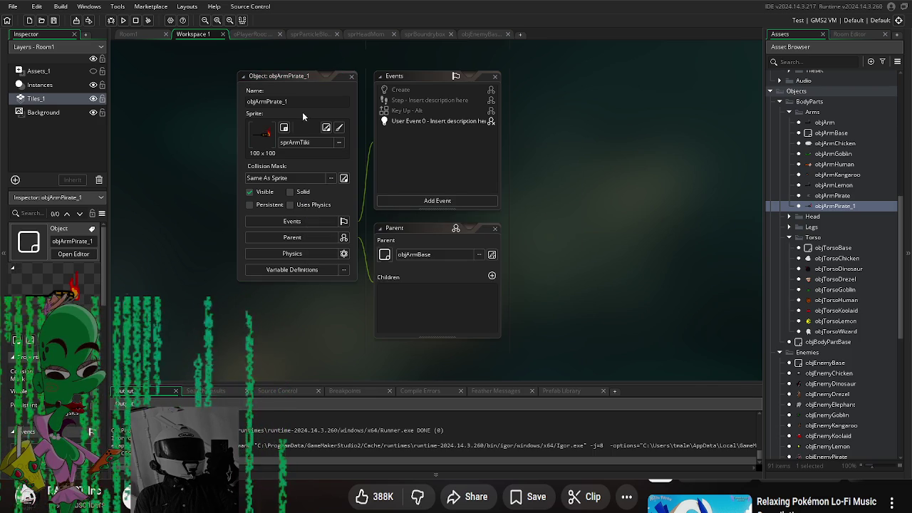
# - Rename the copy to objArmTiki
pyautogui.click(269, 101)
pyautogui.press('BackSpace')
pyautogui.press('BackSpace')
pyautogui.press('BackSpace')
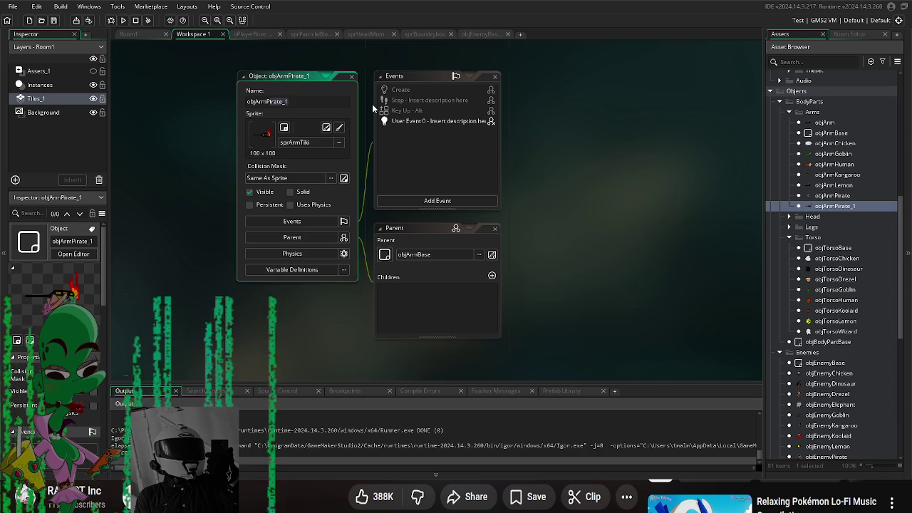
pyautogui.write('Tiki')
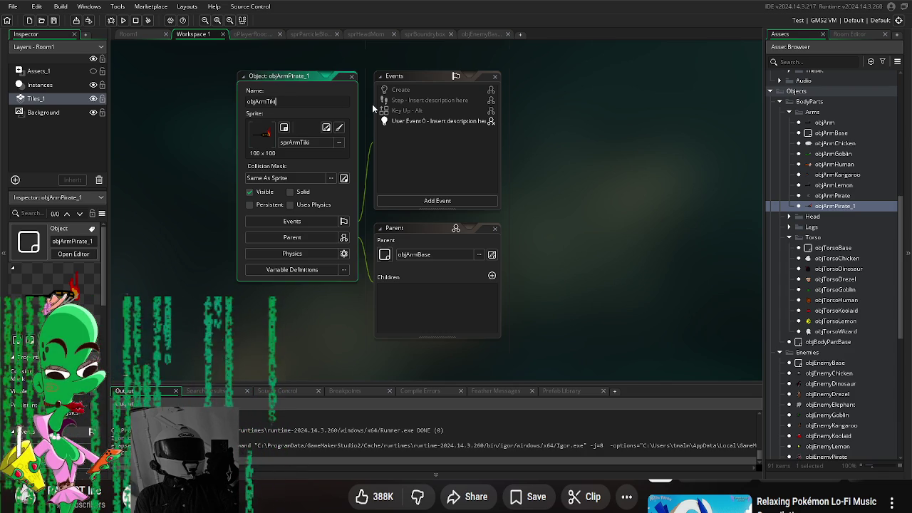
pyautogui.click(556, 172)
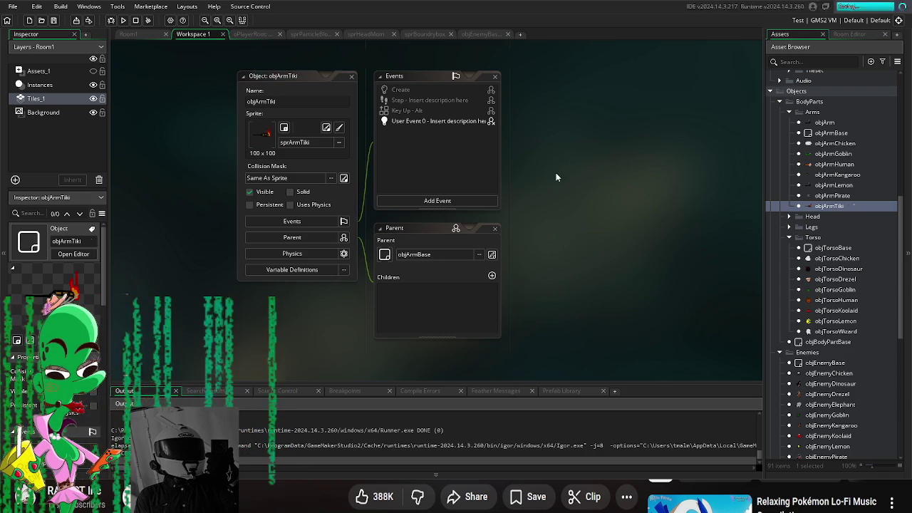
pyautogui.click(851, 211)
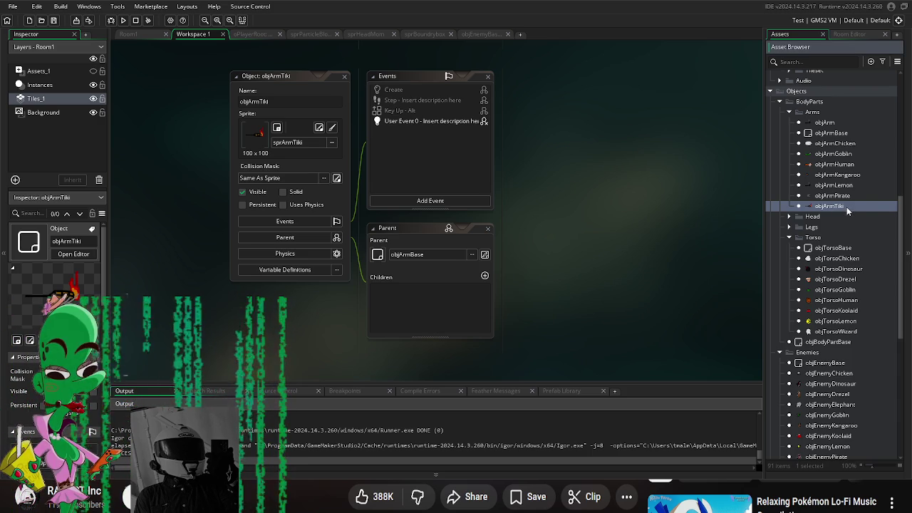
# - Duplicate objArmTiki and give the copy the sprArmElephant sprite
pyautogui.hotkey('ctrl', 'd')
pyautogui.doubleClick(854, 216)
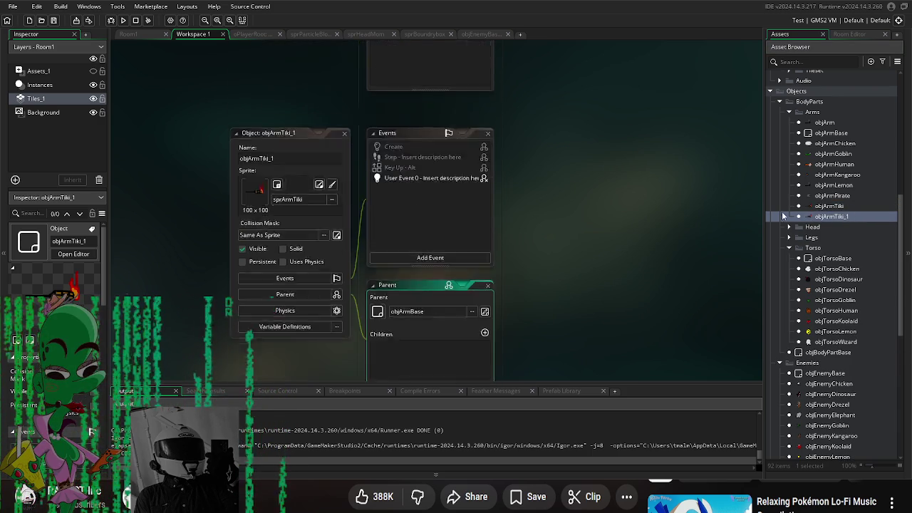
pyautogui.click(305, 142)
pyautogui.doubleClick(401, 167)
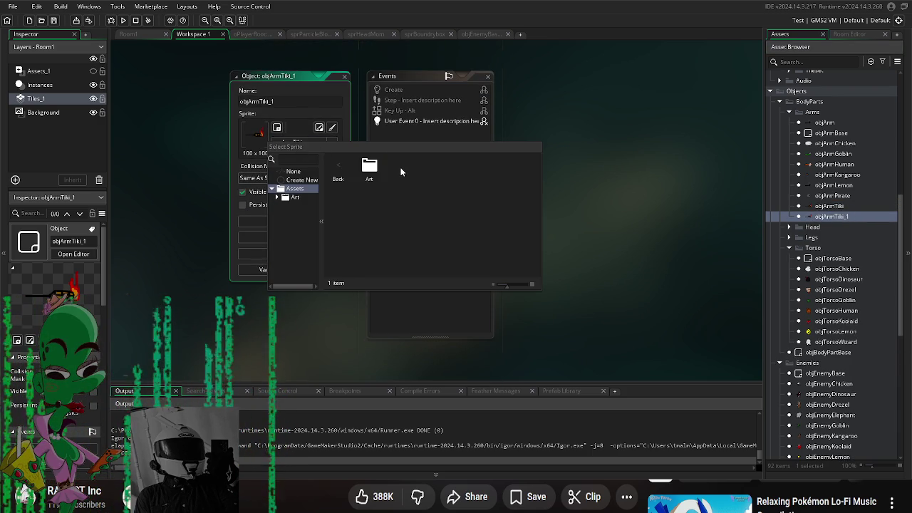
pyautogui.doubleClick(369, 168)
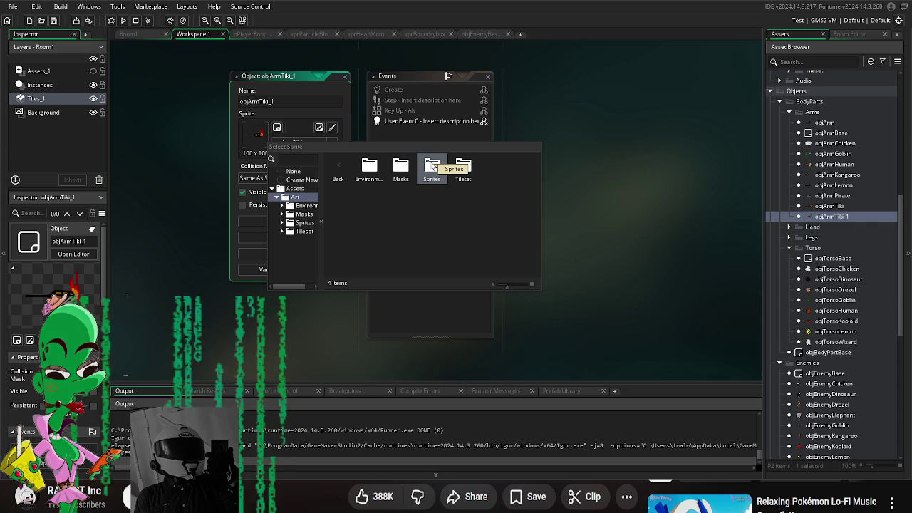
pyautogui.doubleClick(433, 171)
pyautogui.doubleClick(369, 169)
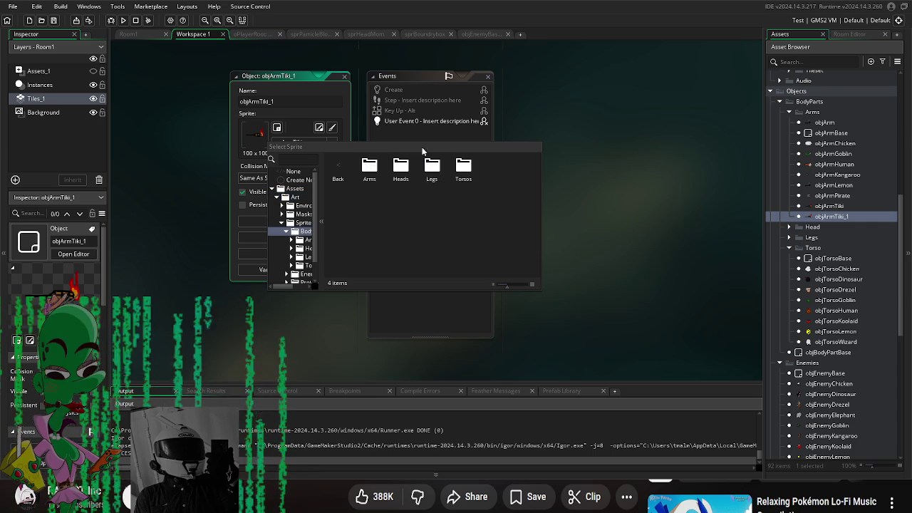
pyautogui.doubleClick(380, 165)
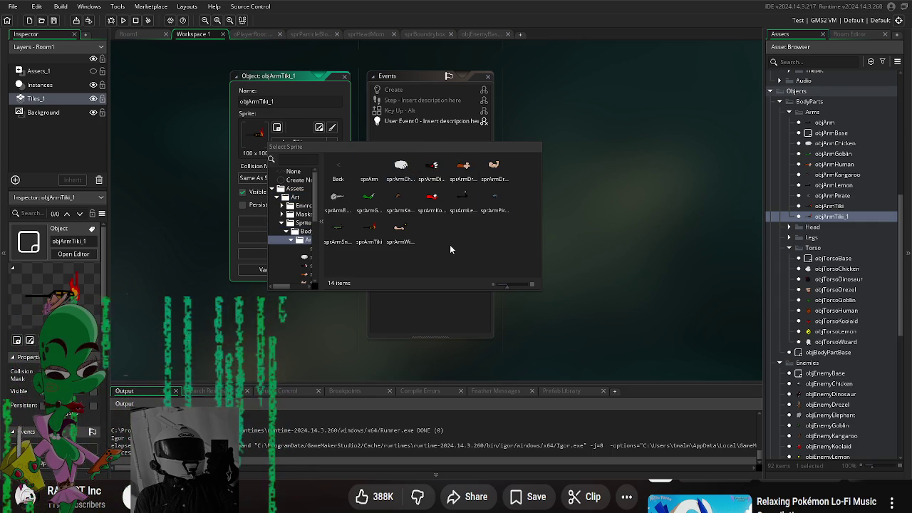
pyautogui.doubleClick(335, 198)
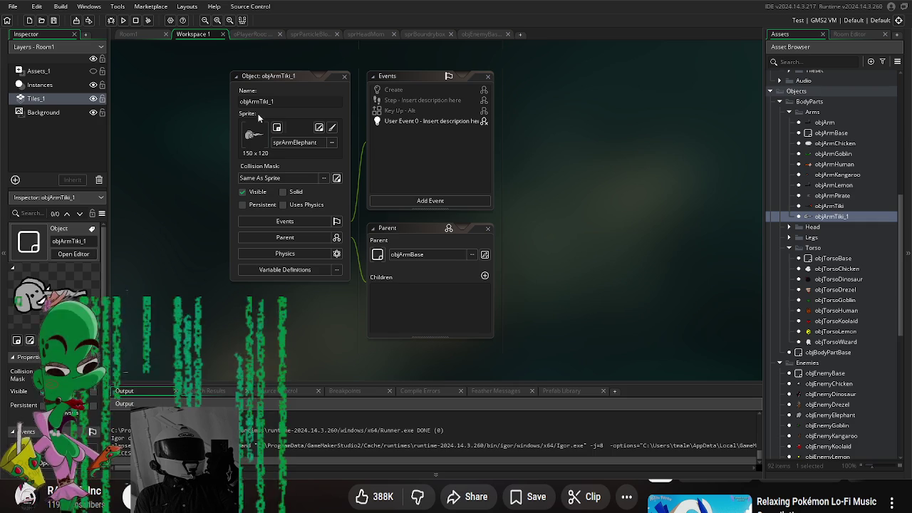
# - Rename the copy to objArmElephant and show objArmTiki's properties
pyautogui.click(261, 102)
pyautogui.write('Elephant')
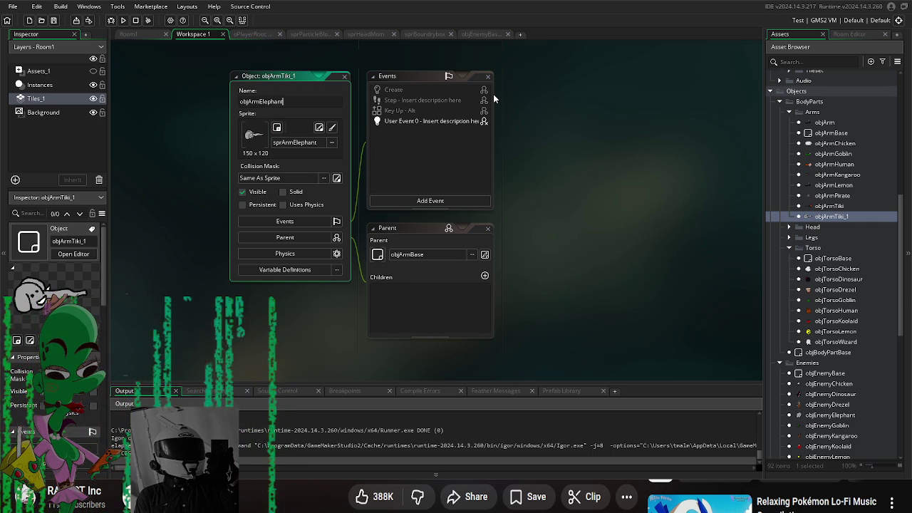
pyautogui.click(670, 194)
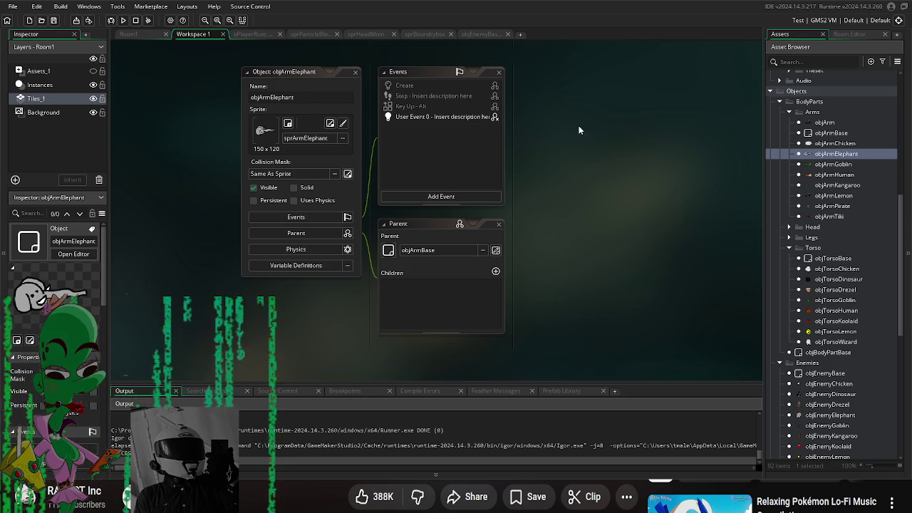
pyautogui.click(834, 217)
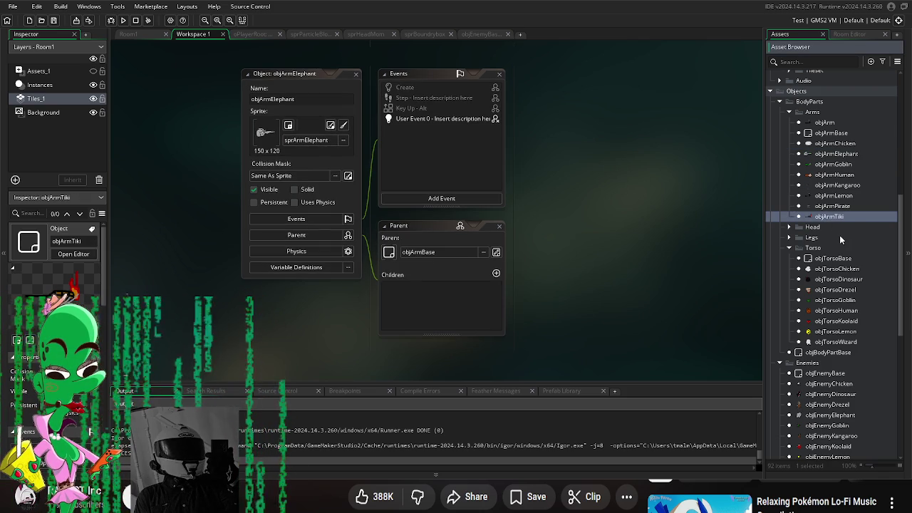
pyautogui.scroll(-2, 676, 286)
pyautogui.scroll(-3, 860, 302)
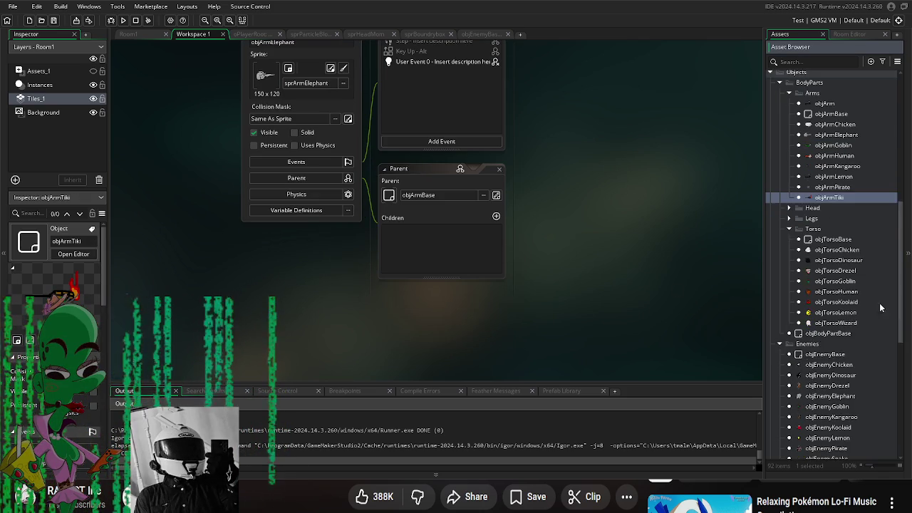
pyautogui.scroll(6, 860, 303)
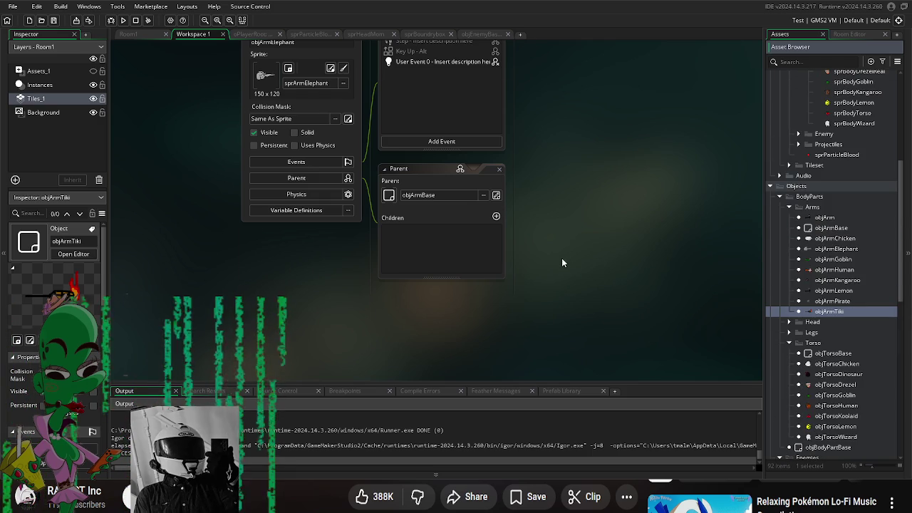
pyautogui.scroll(3, 567, 258)
pyautogui.scroll(-1, 552, 268)
pyautogui.scroll(-9, 827, 300)
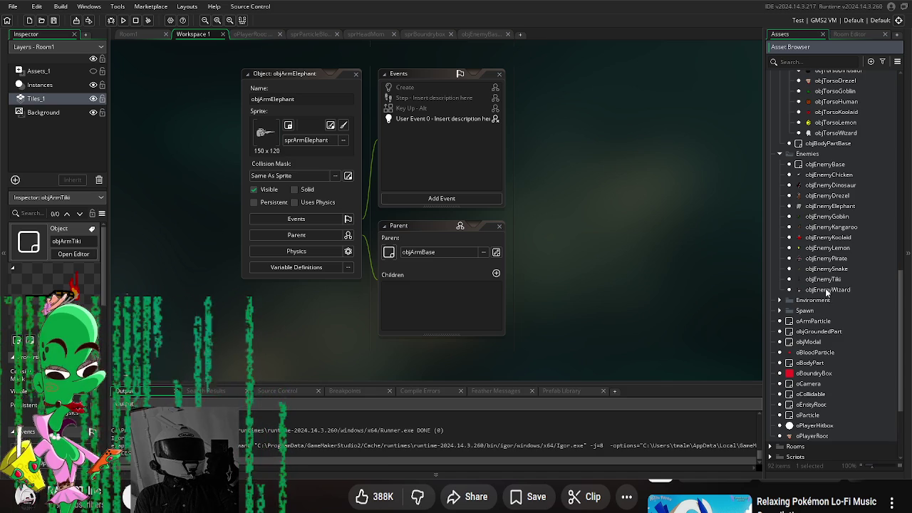
pyautogui.scroll(4, 828, 297)
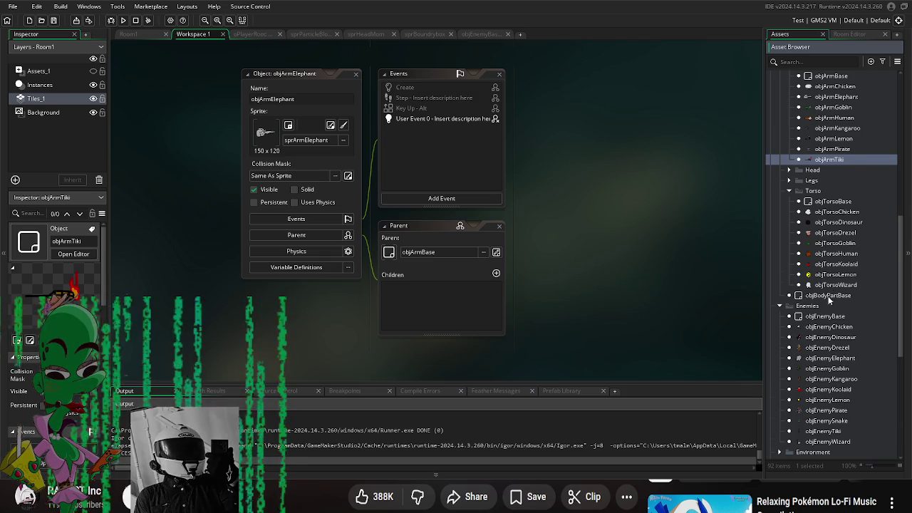
pyautogui.scroll(-7, 834, 295)
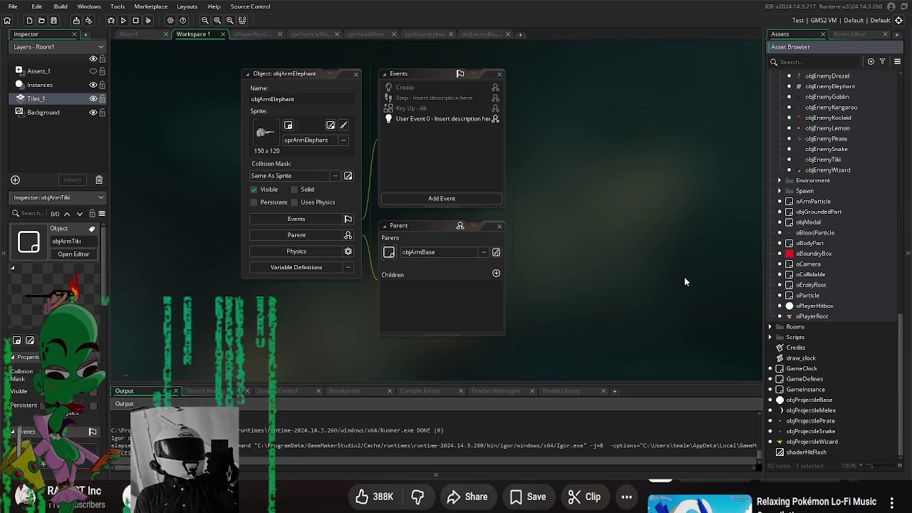
pyautogui.scroll(-3, 684, 282)
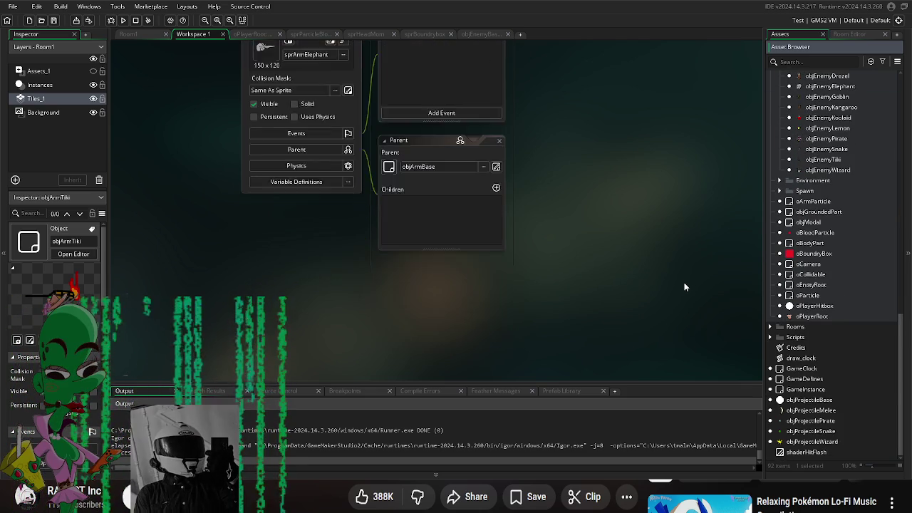
pyautogui.scroll(4, 670, 260)
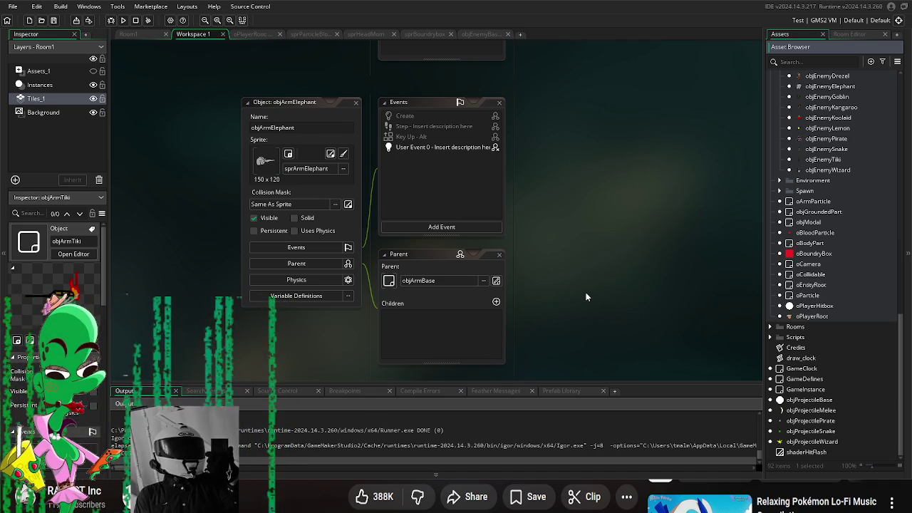
pyautogui.scroll(2, 587, 284)
pyautogui.moveTo(546, 293)
pyautogui.mouseDown()
pyautogui.moveTo(556, 236)
pyautogui.moveTo(550, 212)
pyautogui.mouseUp()
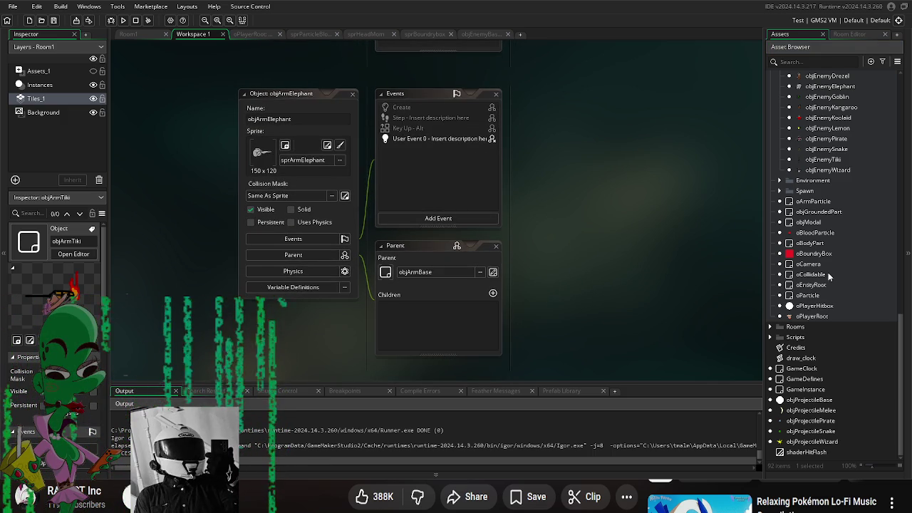
pyautogui.scroll(10, 825, 278)
pyautogui.scroll(2, 829, 307)
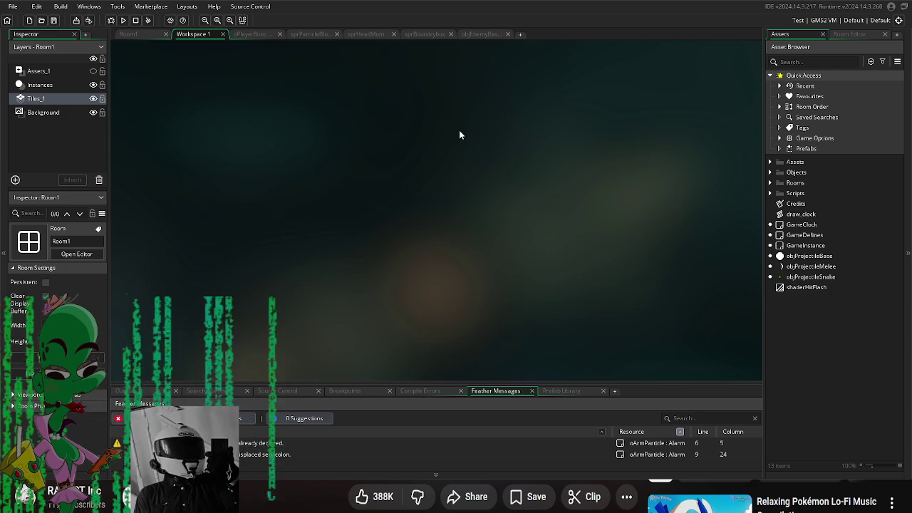
# - Run the game, quit it with Escape, then expand Objects > BodyParts in the asset list
pyautogui.click(123, 21)
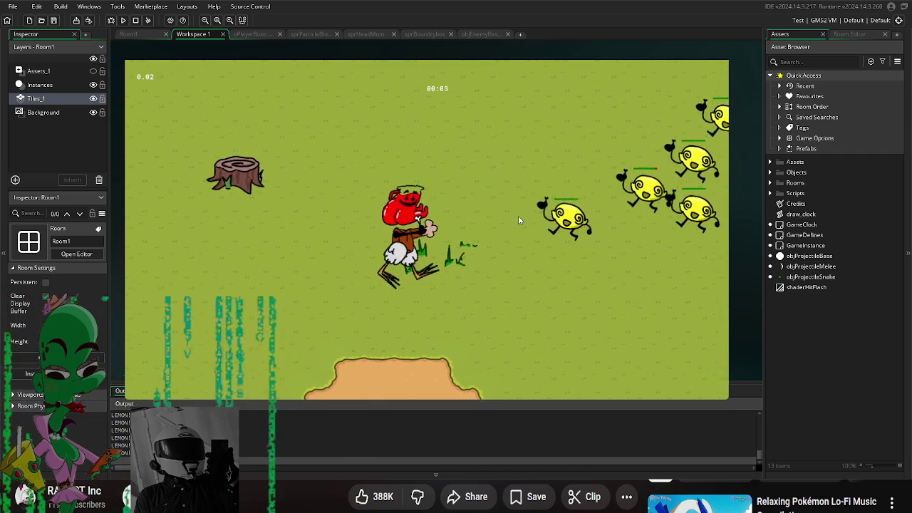
pyautogui.press('Escape')
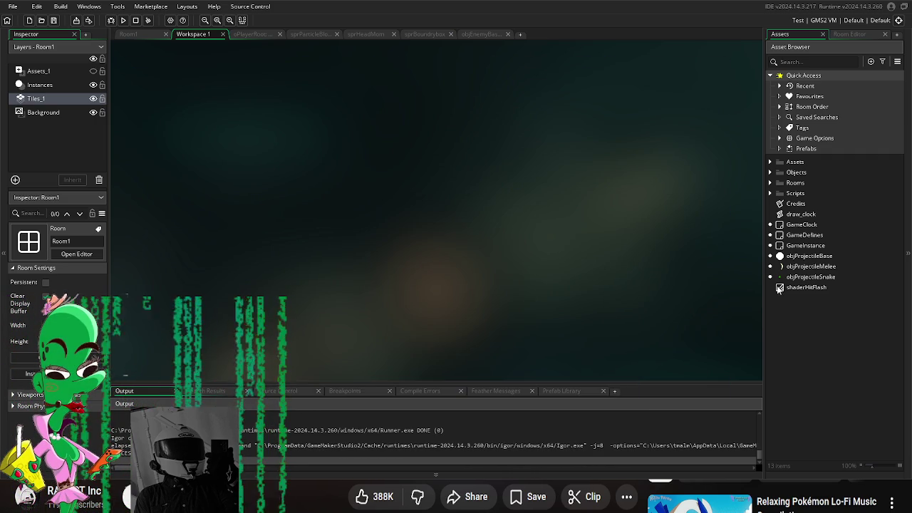
pyautogui.click(770, 173)
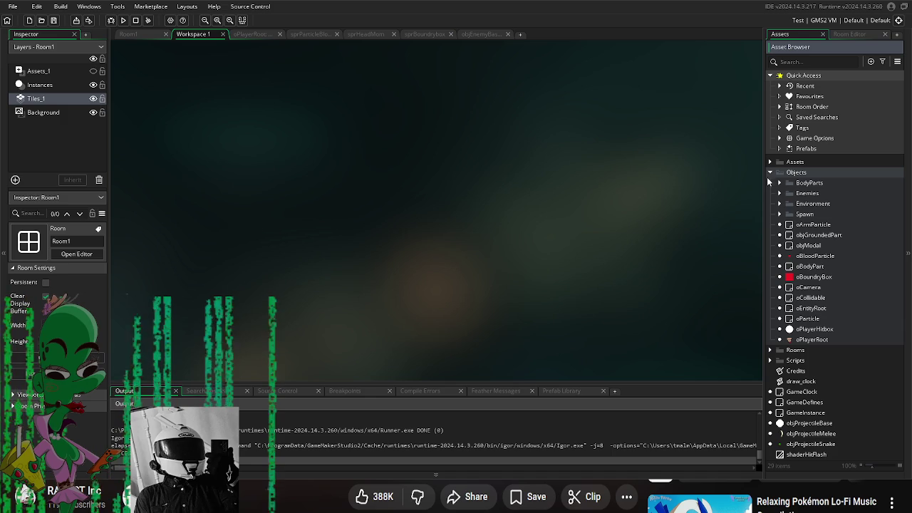
pyautogui.click(779, 193)
pyautogui.click(779, 193)
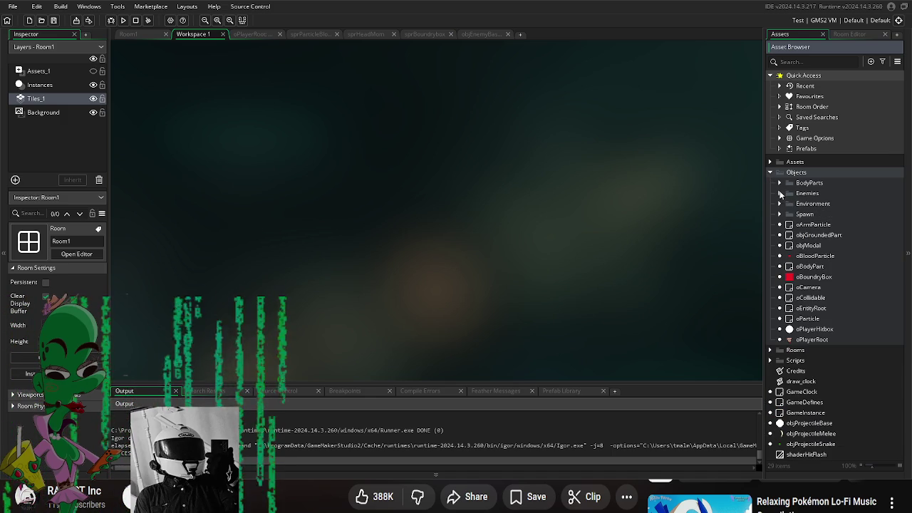
pyautogui.click(780, 182)
pyautogui.click(789, 214)
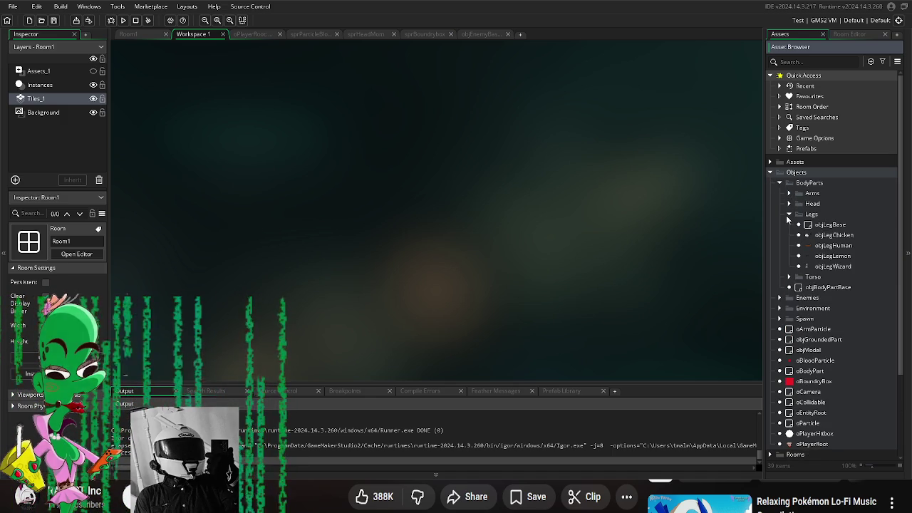
pyautogui.click(789, 214)
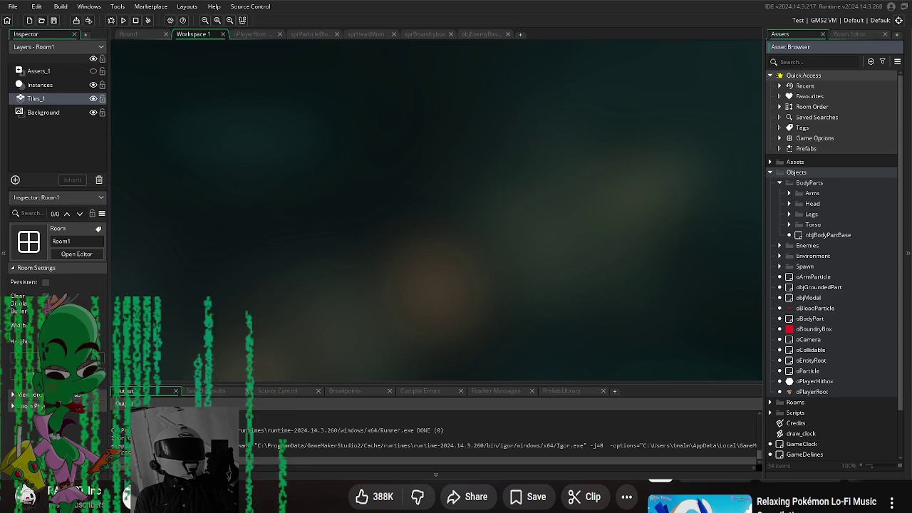
pyautogui.scroll(-3, 837, 326)
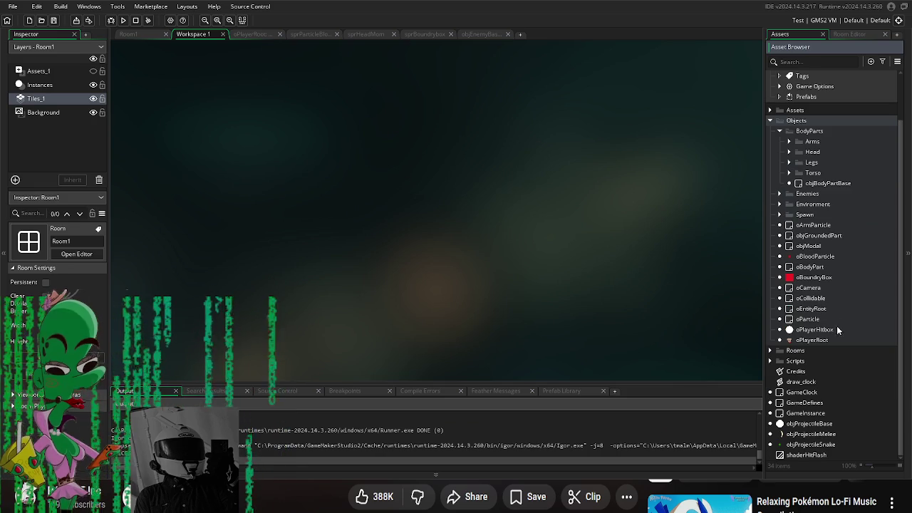
# - Duplicate objProjectileSnake and give the copy the sprProjectileMelee crescent sprite
pyautogui.click(816, 445)
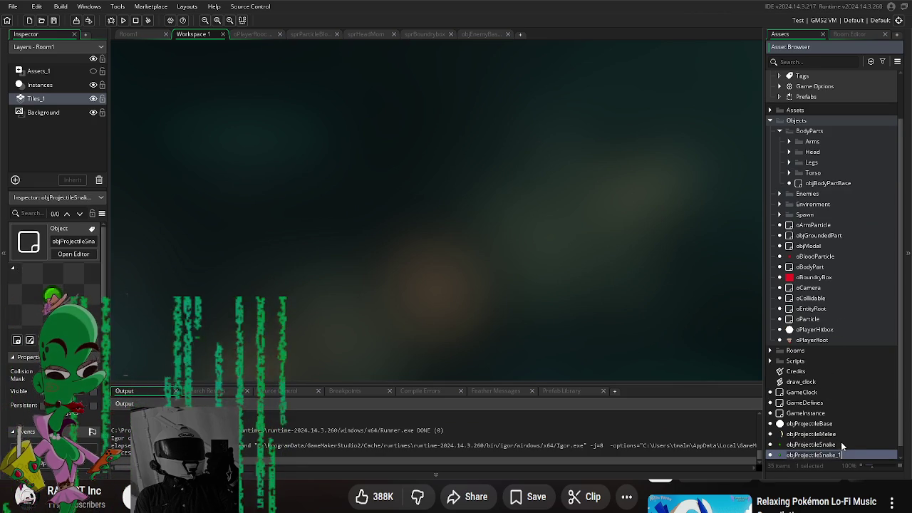
pyautogui.hotkey('ctrl', 'd')
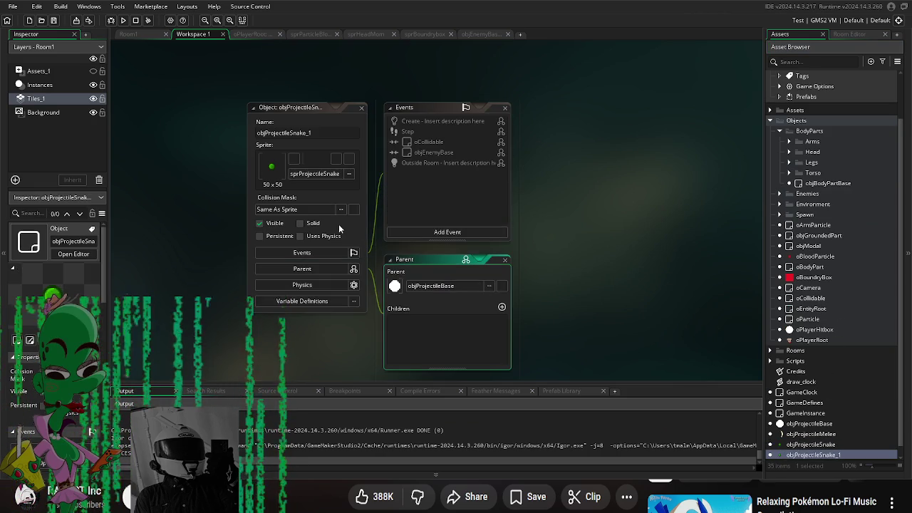
pyautogui.click(312, 174)
pyautogui.doubleClick(396, 200)
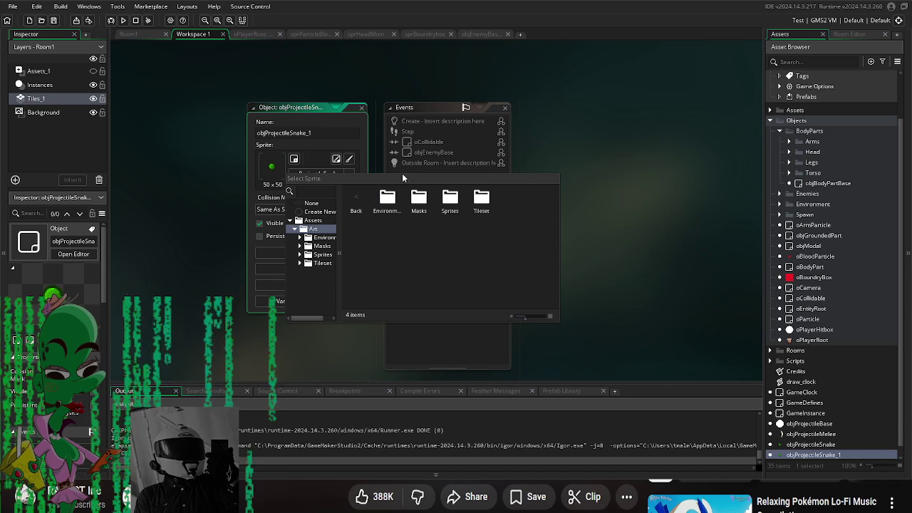
pyautogui.doubleClick(450, 200)
pyautogui.doubleClick(449, 200)
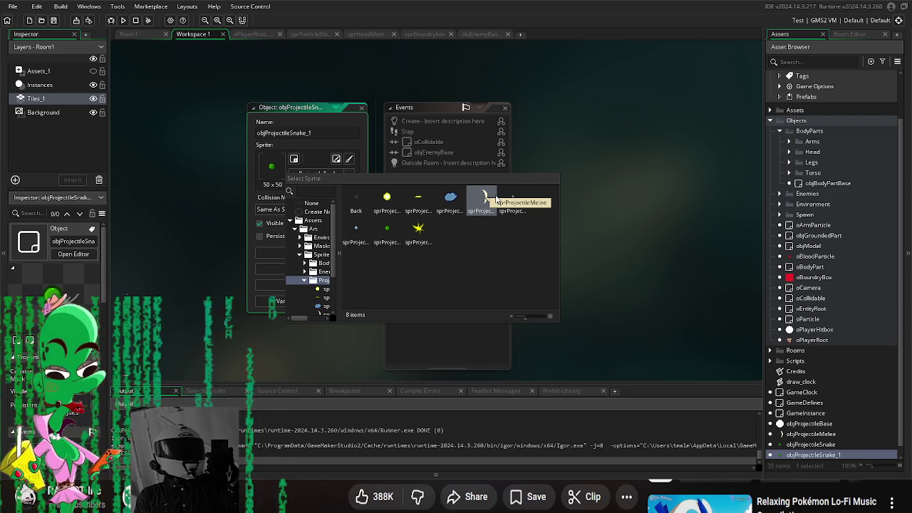
pyautogui.click(485, 199)
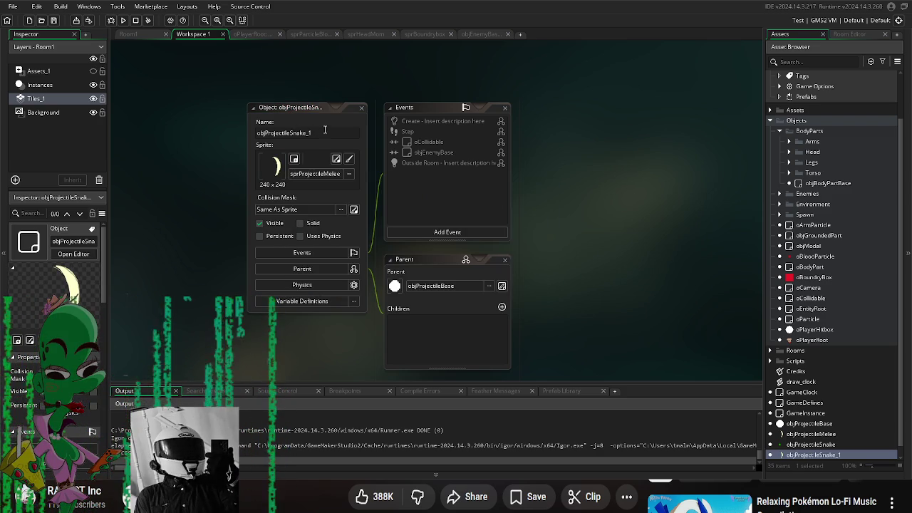
# - Rename the copy to objProjectileKangaroo and view its inherited Create event code
pyautogui.press('Delete')
pyautogui.press('Delete')
pyautogui.press('Delete')
pyautogui.write('Ka')
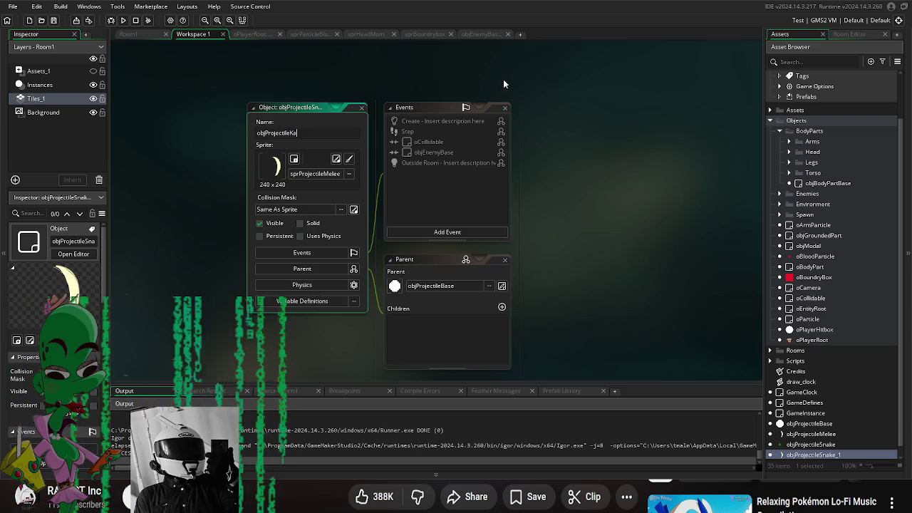
pyautogui.write('ngaroo')
pyautogui.press('Return')
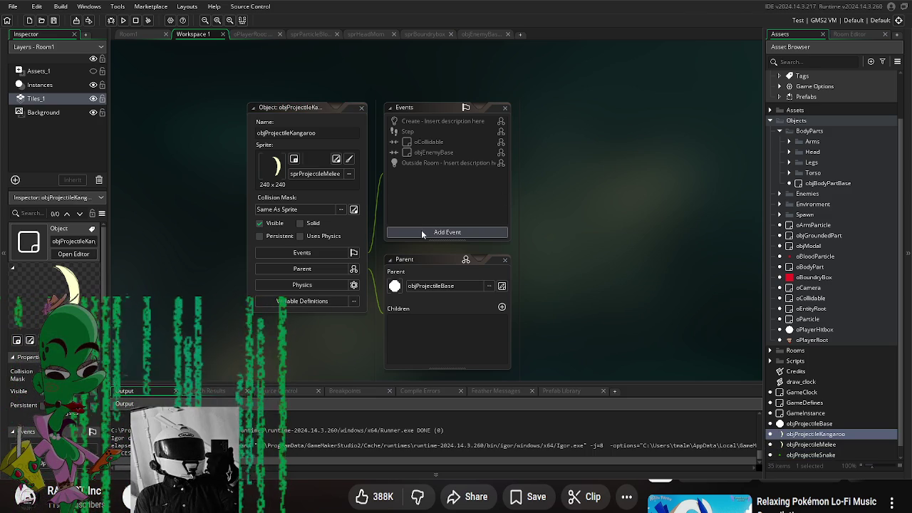
pyautogui.doubleClick(427, 122)
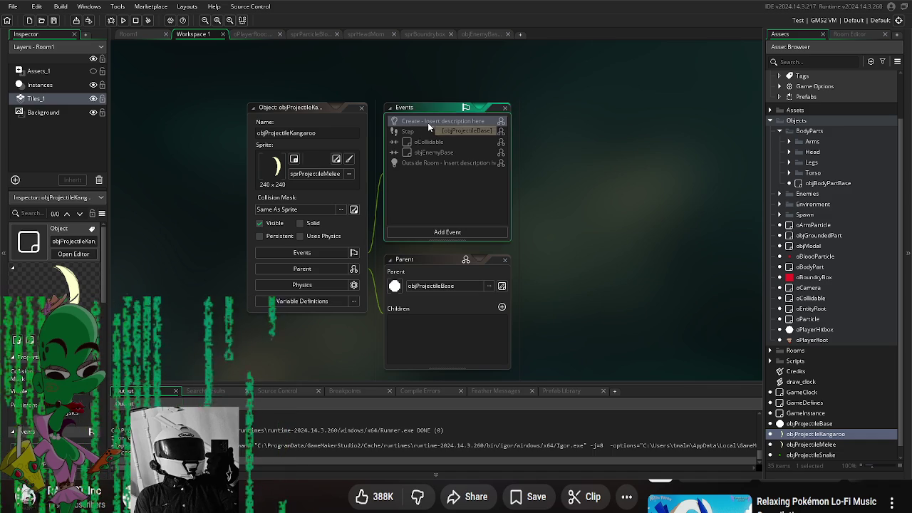
pyautogui.click(698, 153)
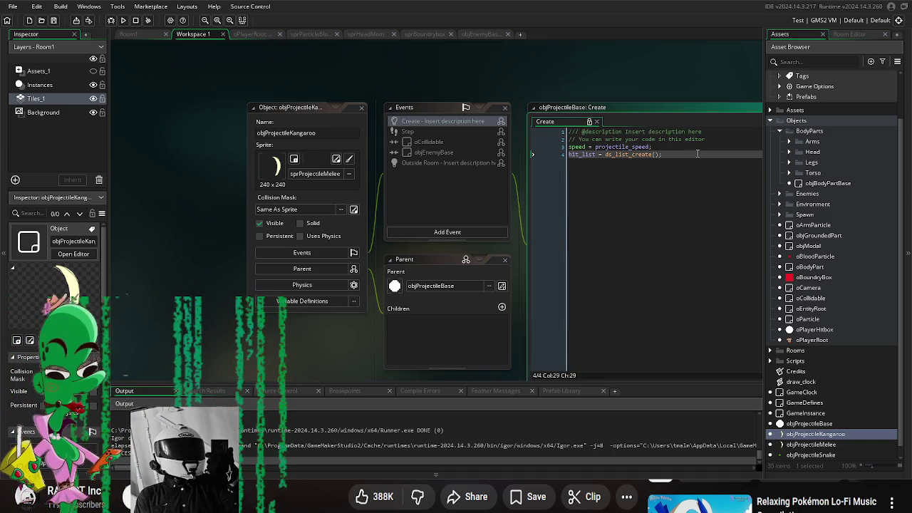
pyautogui.click(436, 232)
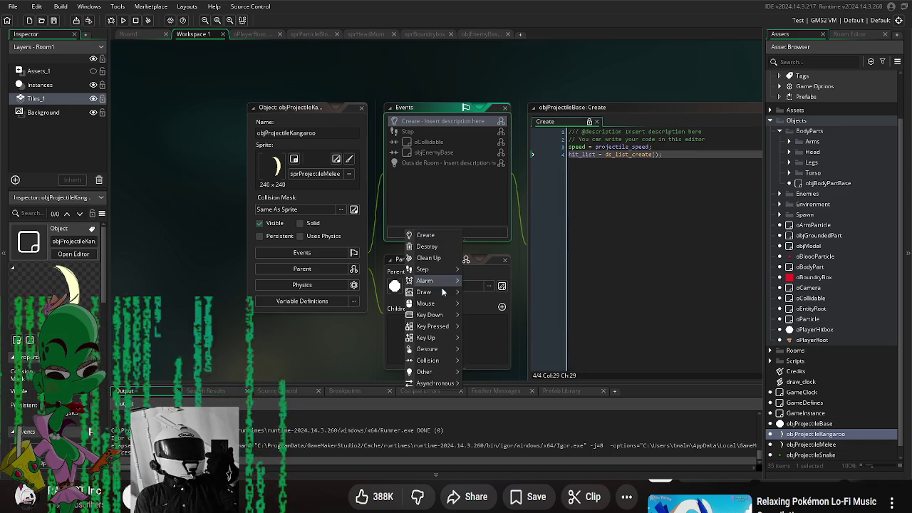
# - Add a Draw event to objProjectileKangaroo containing draw_self();
pyautogui.moveTo(441, 293)
pyautogui.click(492, 290)
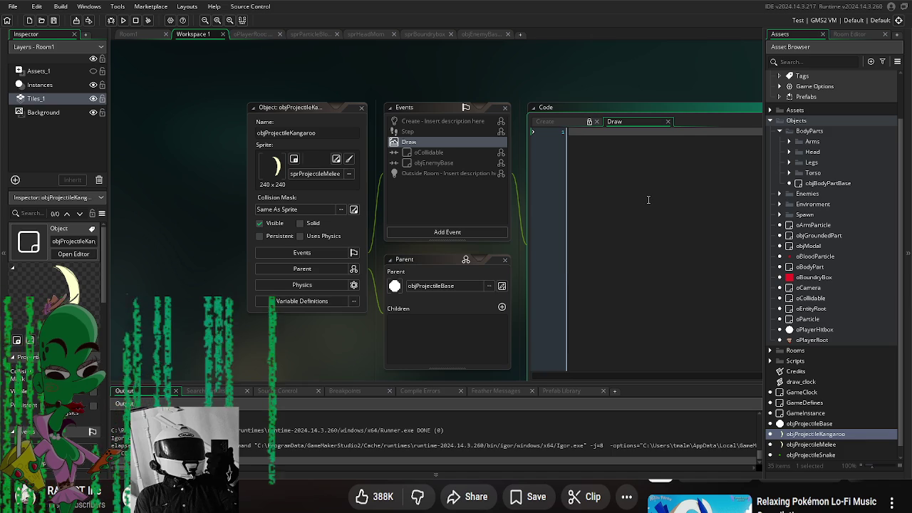
pyautogui.write('draw_self()')
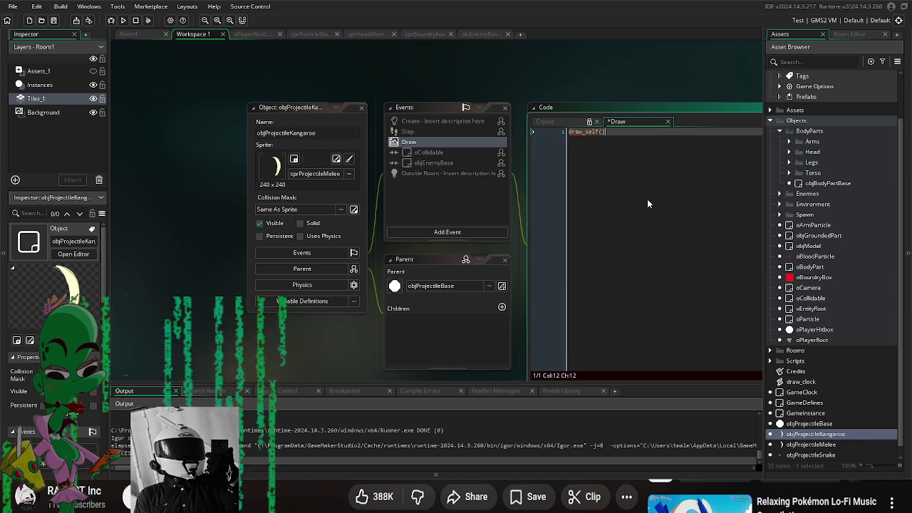
pyautogui.write(';')
# - Below draw_self();, add image_xscale = 0.5; and image_yscale = 0.5;
pyautogui.press('Return')
pyautogui.write('imag')
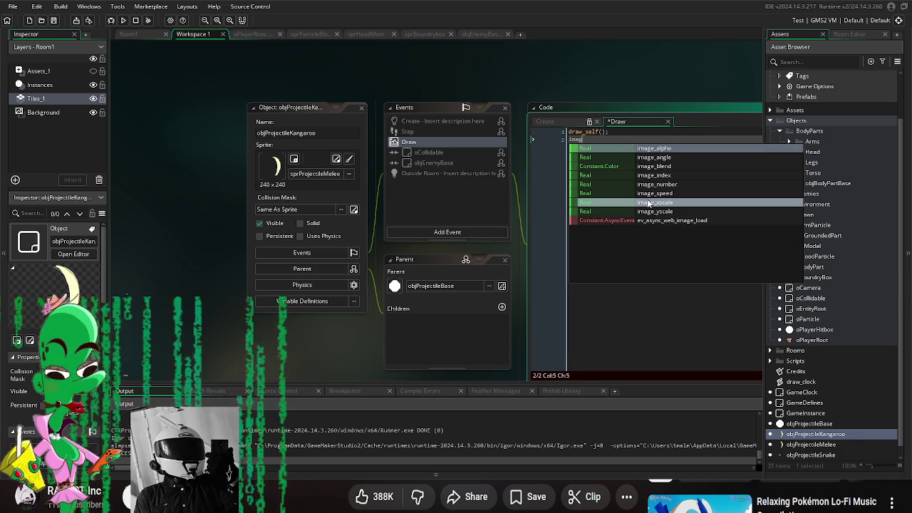
pyautogui.write('e_xscale = ')
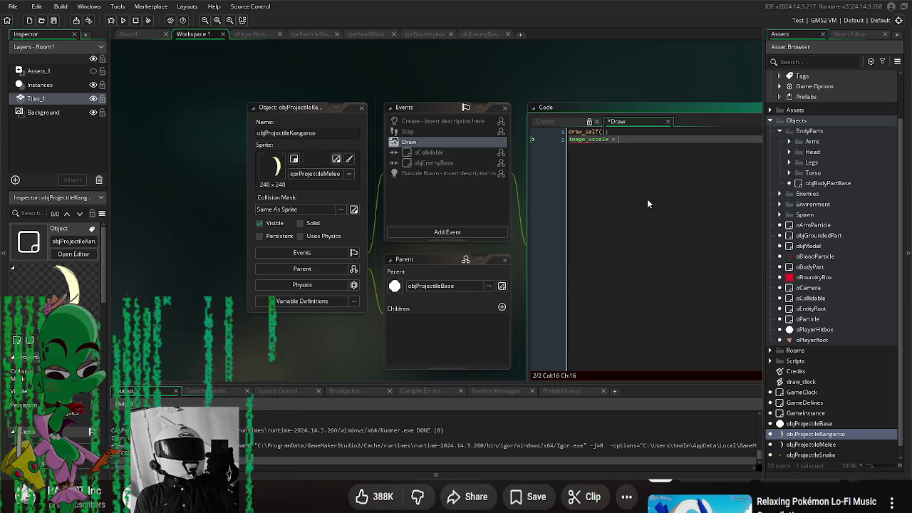
pyautogui.write('0.')
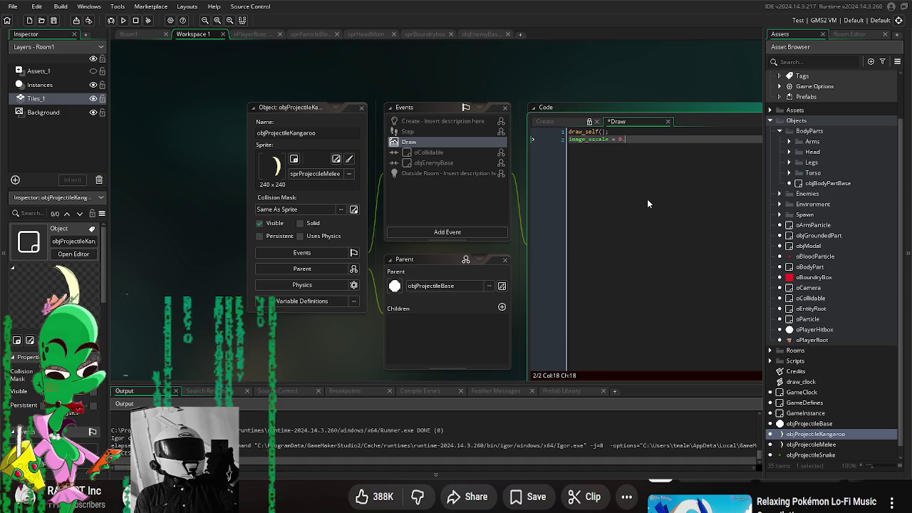
pyautogui.write('5')
pyautogui.press('Return')
pyautogui.write('i')
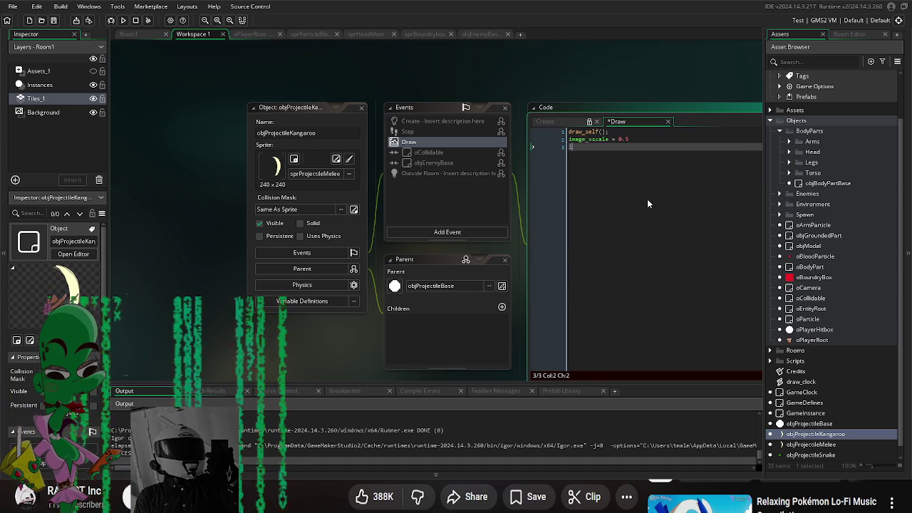
pyautogui.write('mage_yscale =')
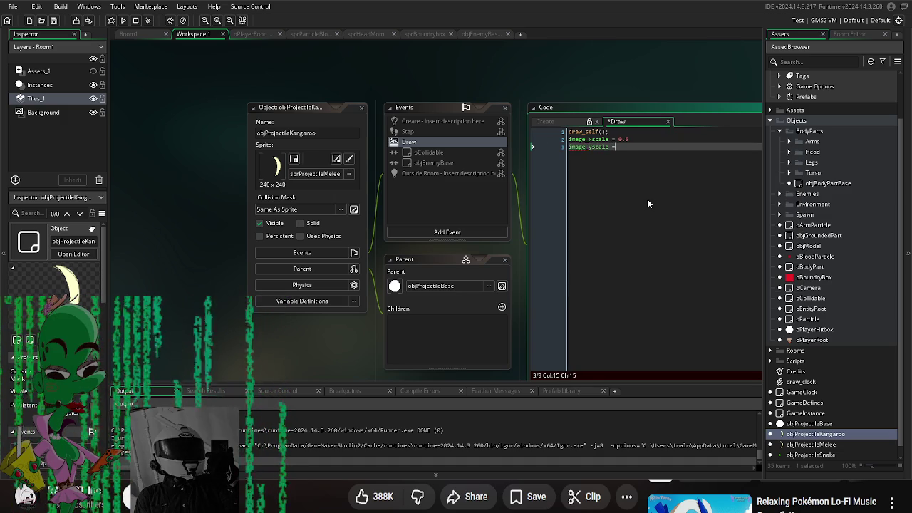
pyautogui.write(' 0.5;')
pyautogui.press('Up')
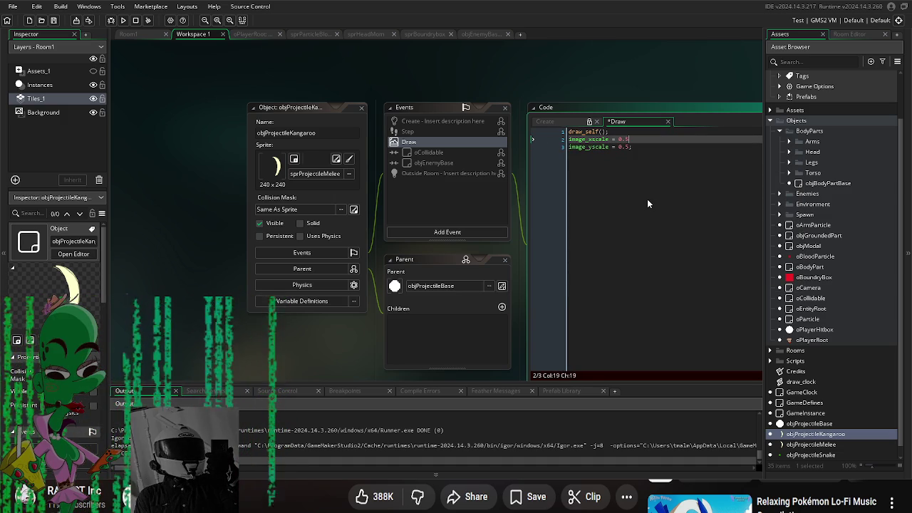
pyautogui.write(';')
pyautogui.moveTo(558, 74); pyautogui.dragTo(482, 73)
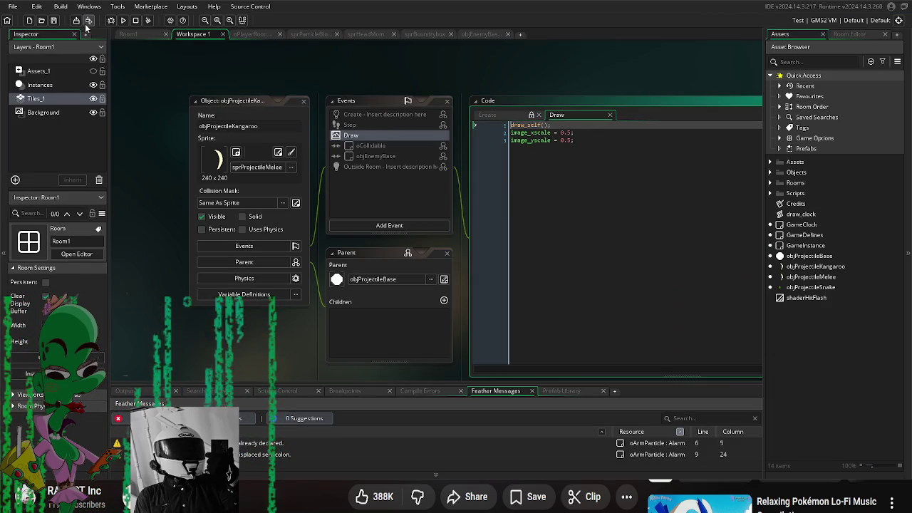
# - Launch a test build of the game with the half-scale projectile
pyautogui.click(123, 21)
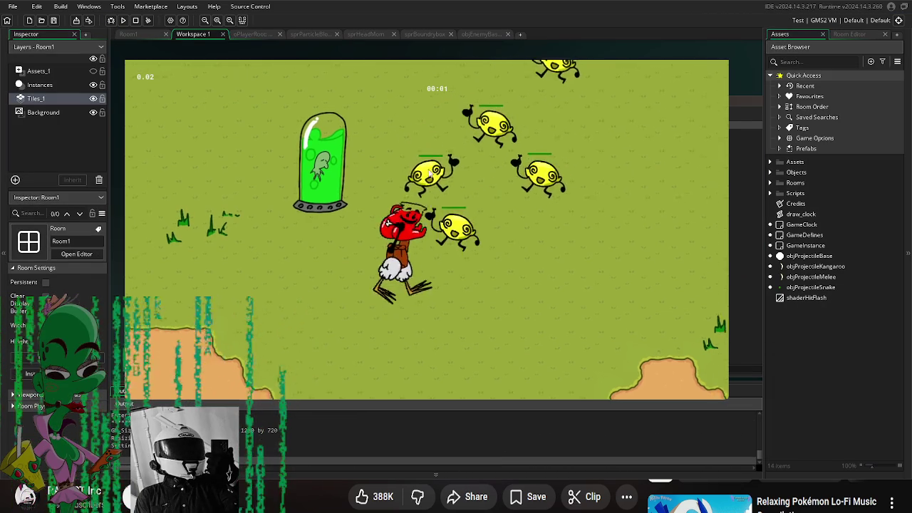
# - Walk the player character left in the running test build
pyautogui.press('a')
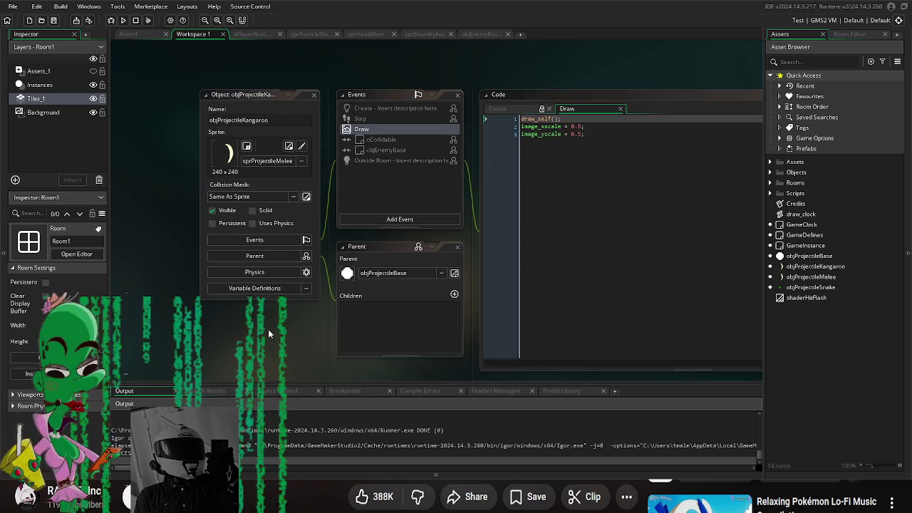
# - Add a Begin Step event with image_angle += 10; so the crescent spins
pyautogui.moveTo(460, 200); pyautogui.dragTo(465, 188)
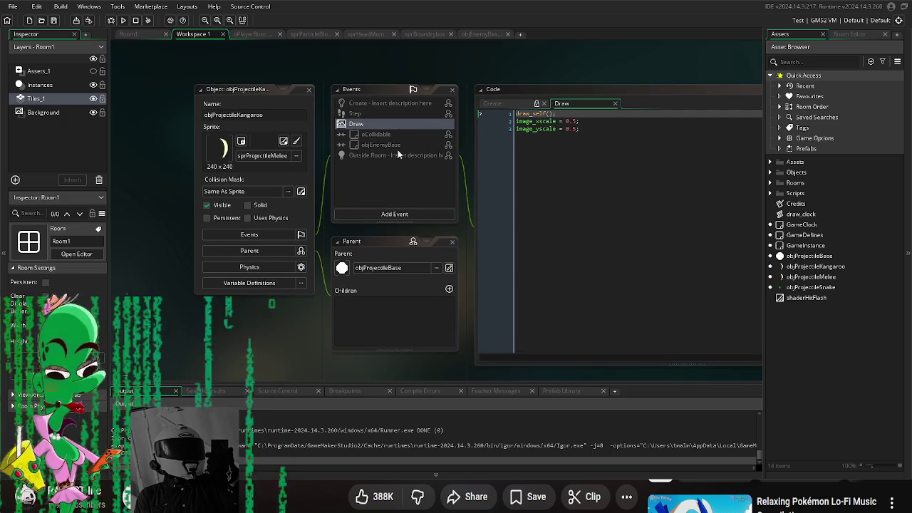
pyautogui.click(394, 213)
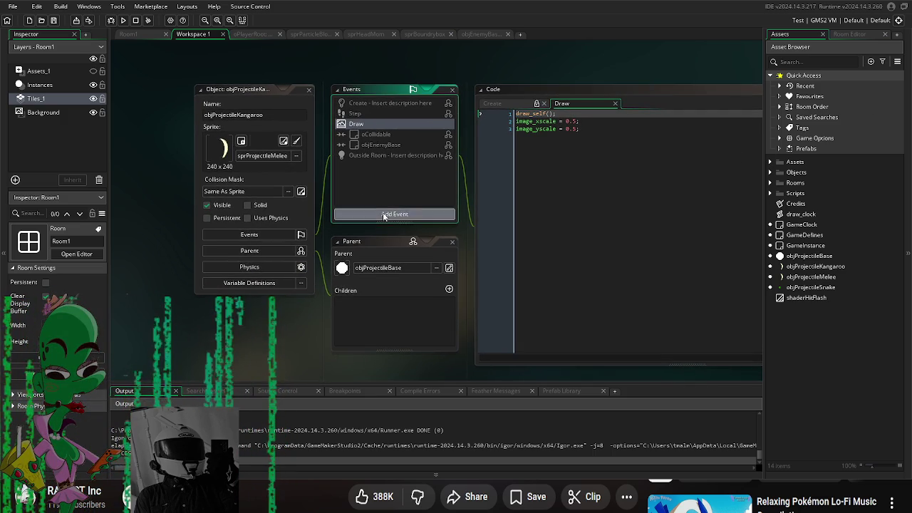
pyautogui.moveTo(424, 253)
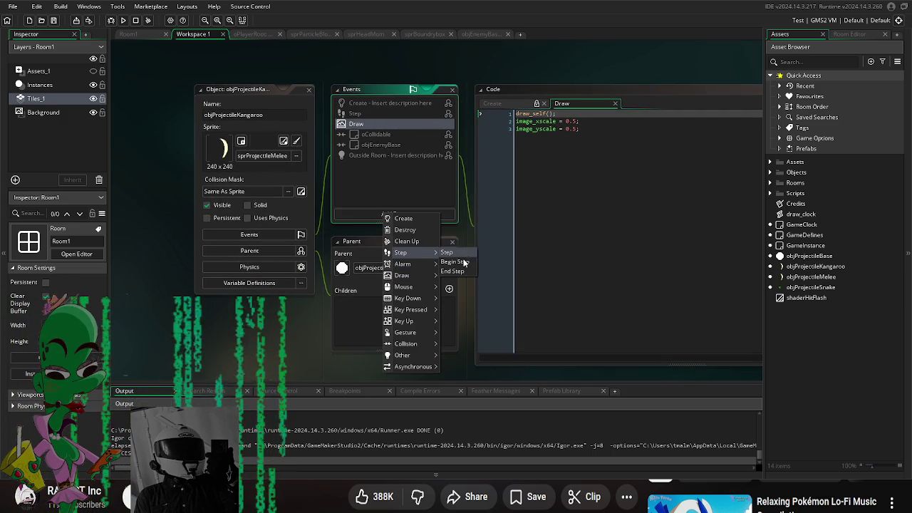
pyautogui.click(455, 262)
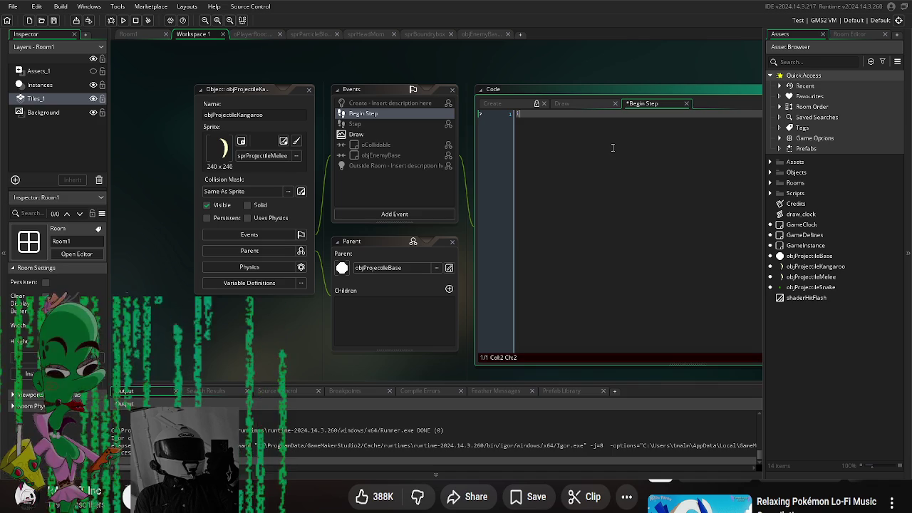
pyautogui.write('image_angle +=')
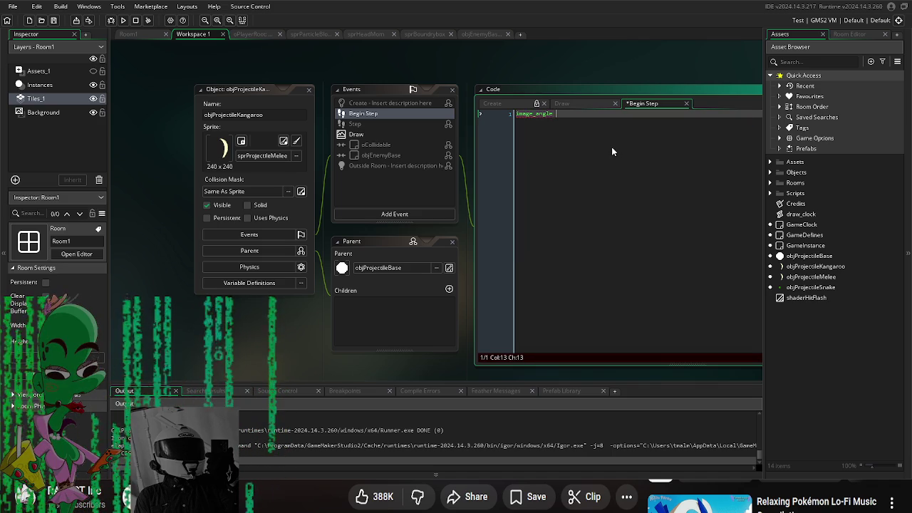
pyautogui.write(' 10;')
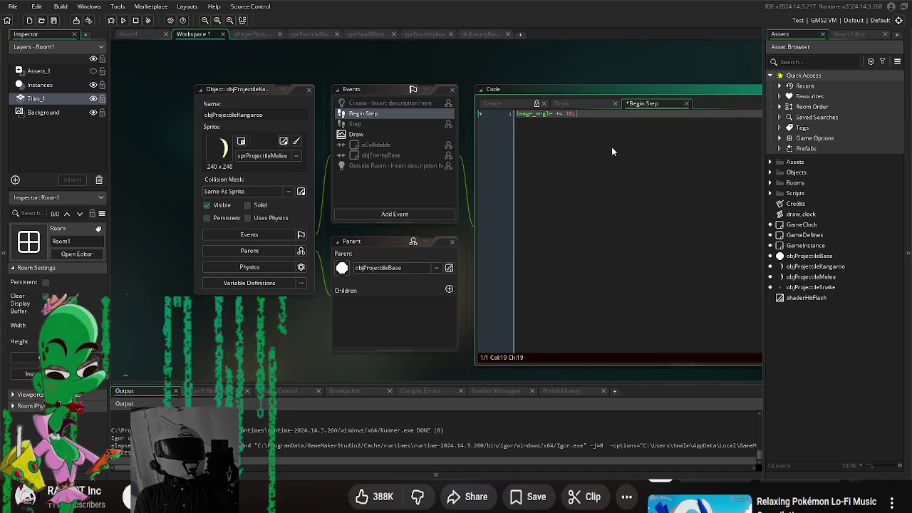
pyautogui.scroll(-1, 383, 316)
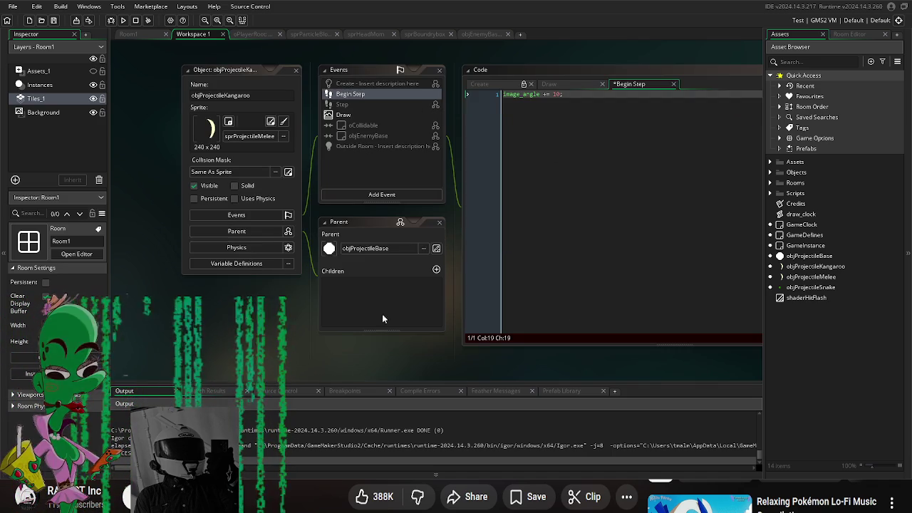
pyautogui.click(813, 266)
# - Change the Variable Definitions to pierce 2, knockback -10 and projectile_speed 20
pyautogui.click(265, 263)
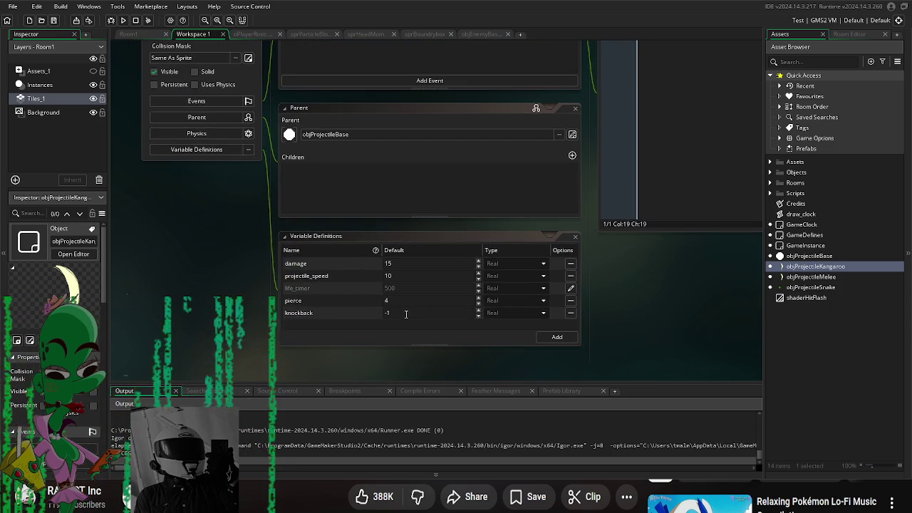
pyautogui.click(387, 300)
pyautogui.write('2')
pyautogui.press('Tab')
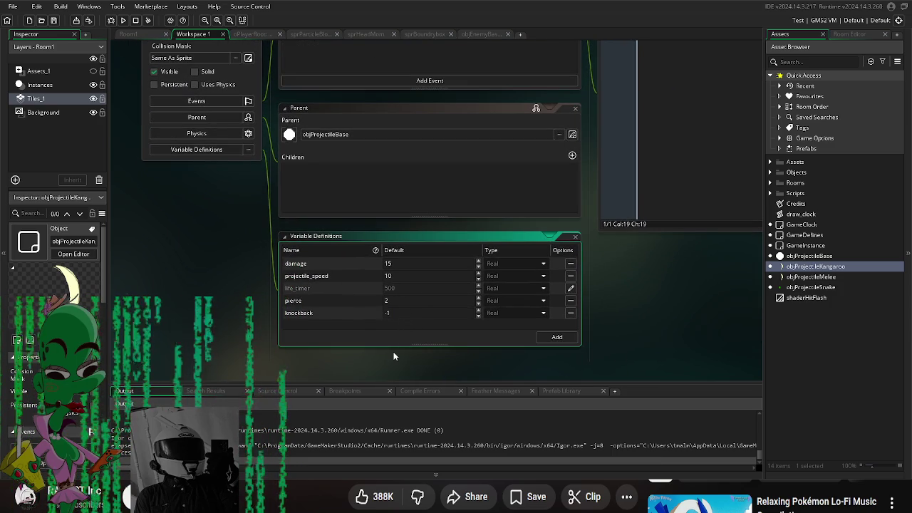
pyautogui.write('0')
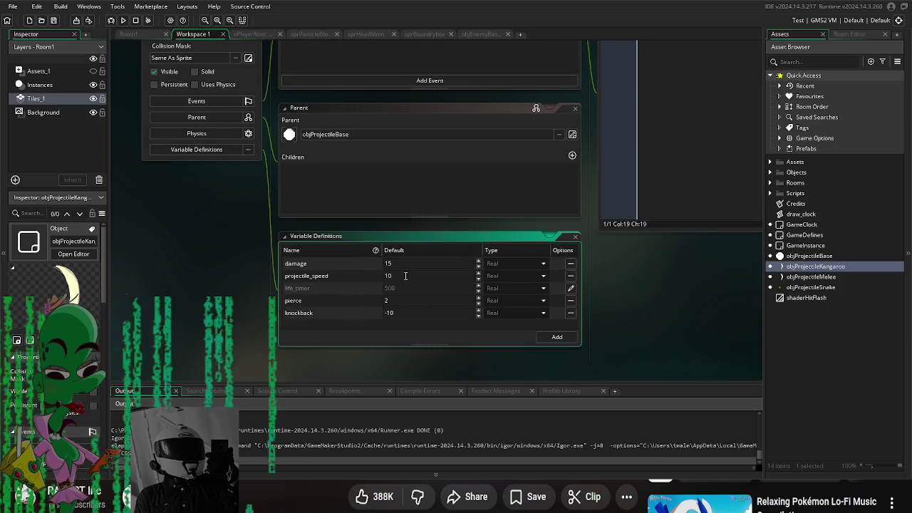
pyautogui.doubleClick(405, 276)
pyautogui.write('20')
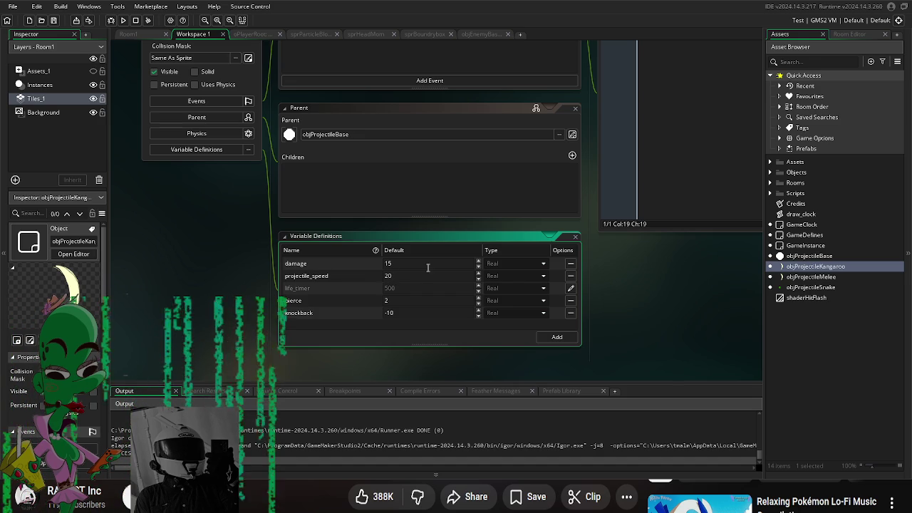
pyautogui.click(184, 293)
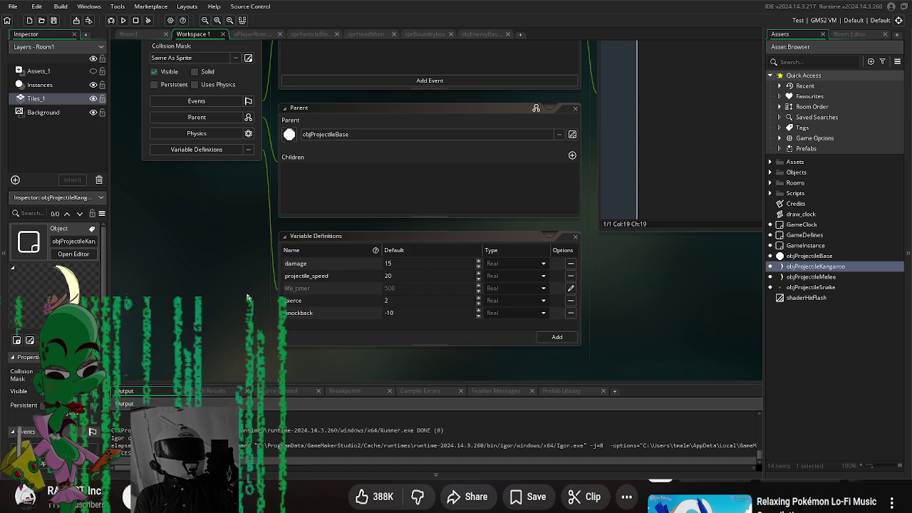
pyautogui.scroll(1, 647, 313)
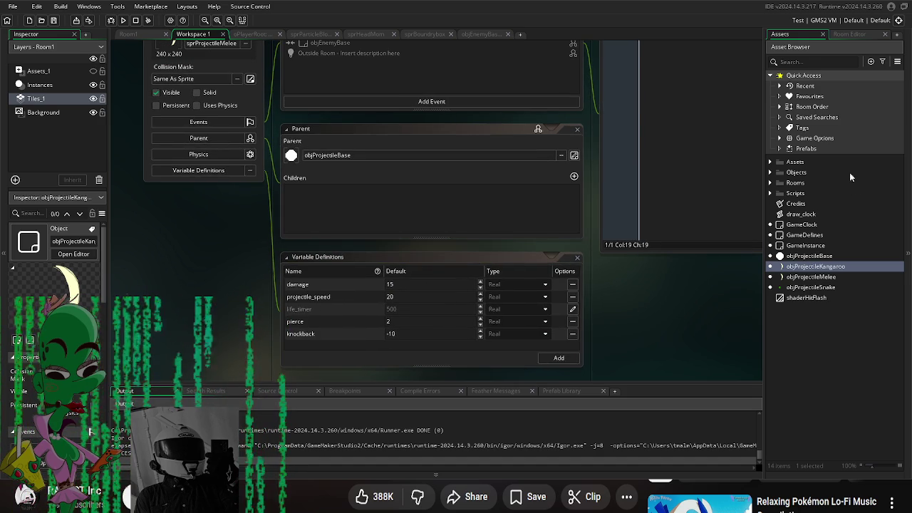
pyautogui.click(770, 172)
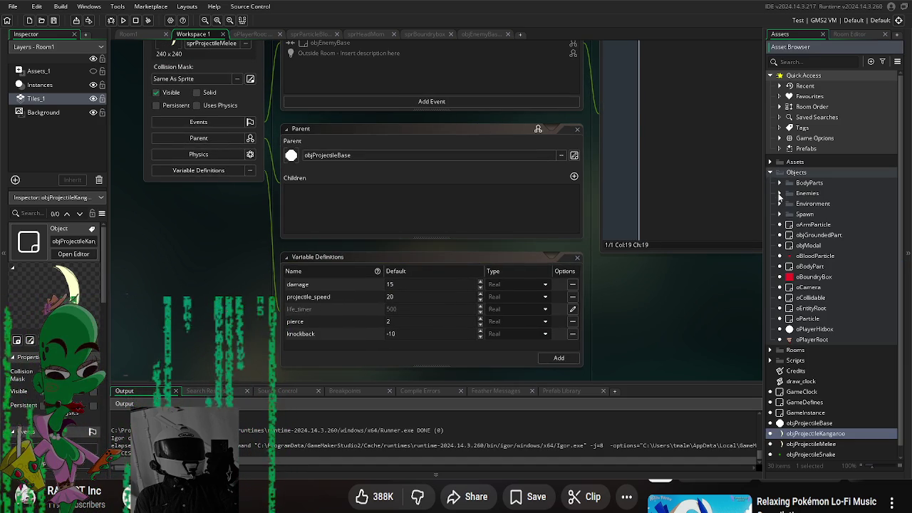
# - Open objArmLemon and set its fire_script default to scrShootProjectile
pyautogui.click(780, 183)
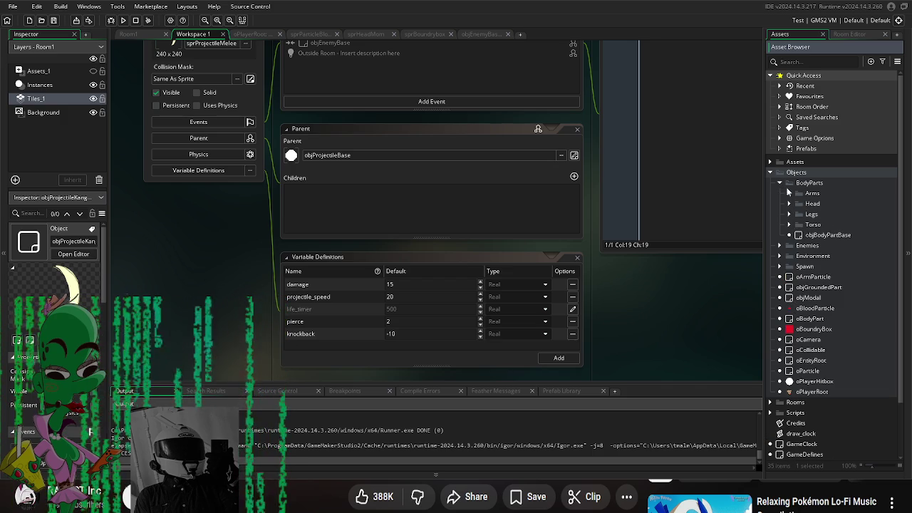
pyautogui.click(789, 194)
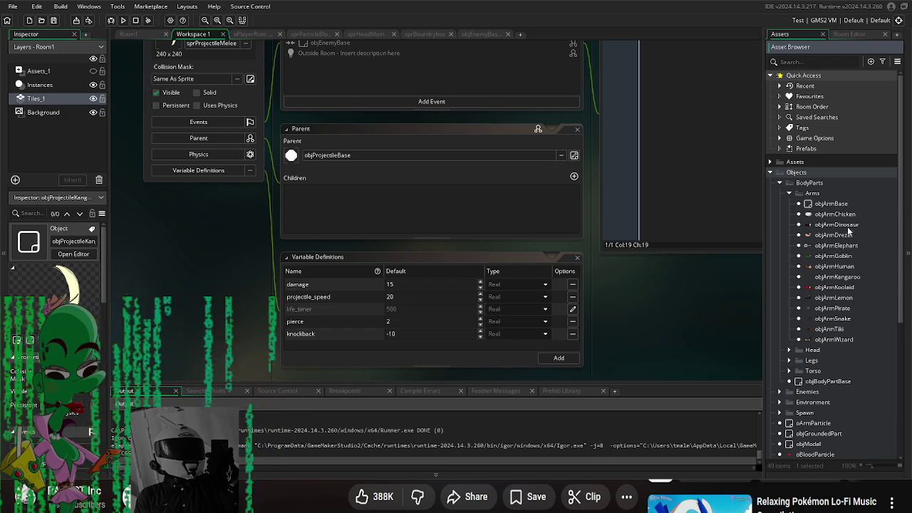
pyautogui.doubleClick(847, 298)
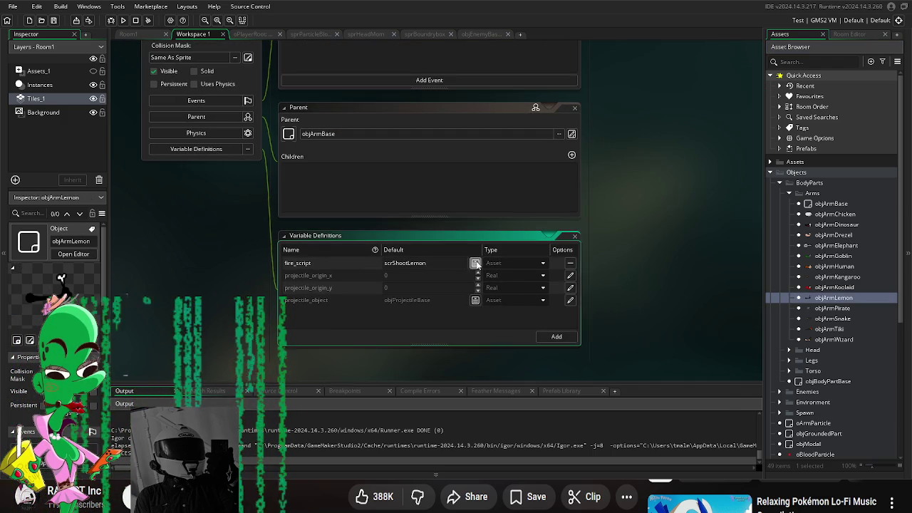
pyautogui.click(475, 263)
pyautogui.doubleClick(563, 285)
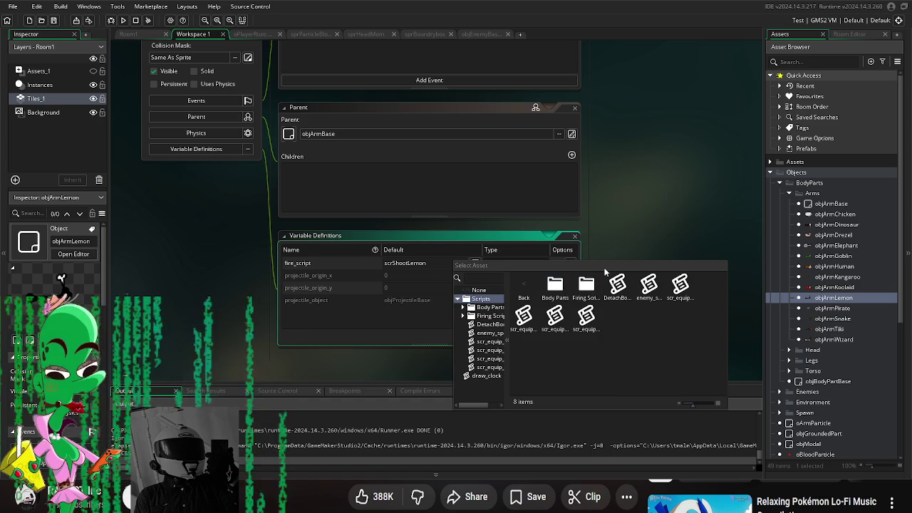
pyautogui.doubleClick(589, 285)
pyautogui.doubleClick(556, 287)
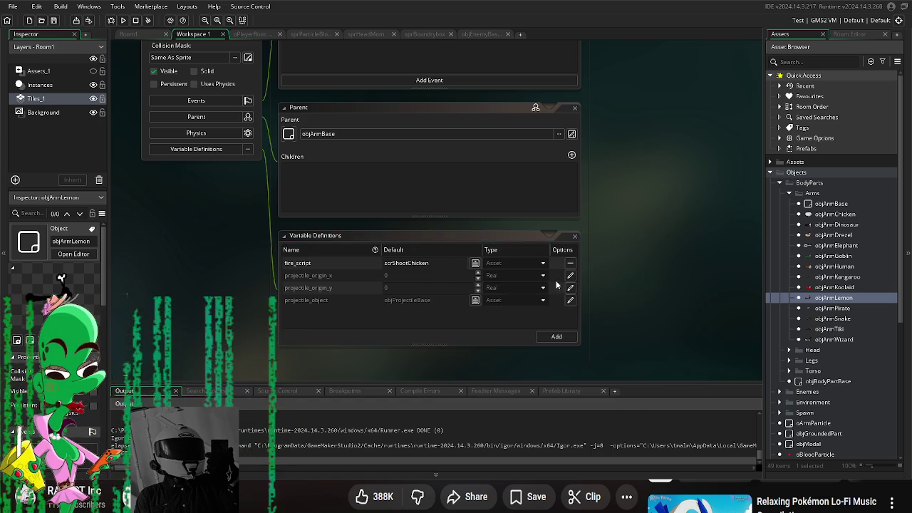
pyautogui.click(476, 264)
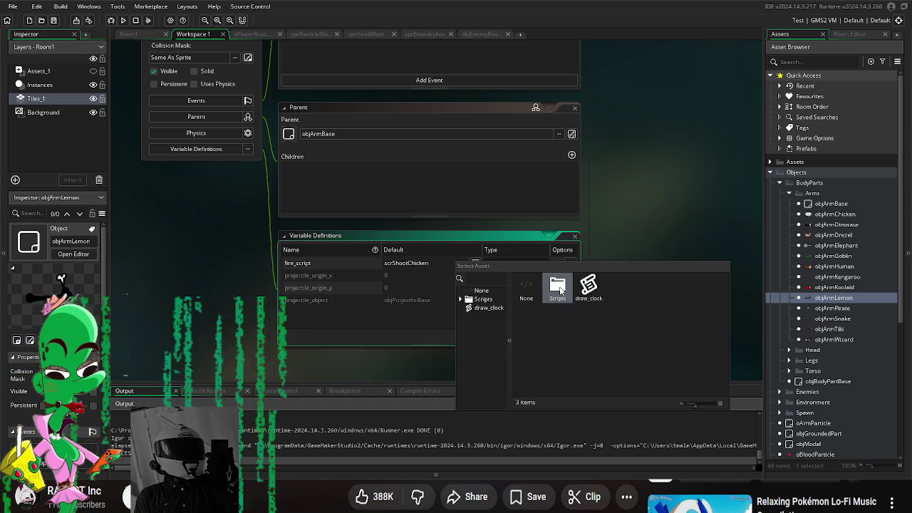
pyautogui.doubleClick(560, 290)
pyautogui.doubleClick(589, 286)
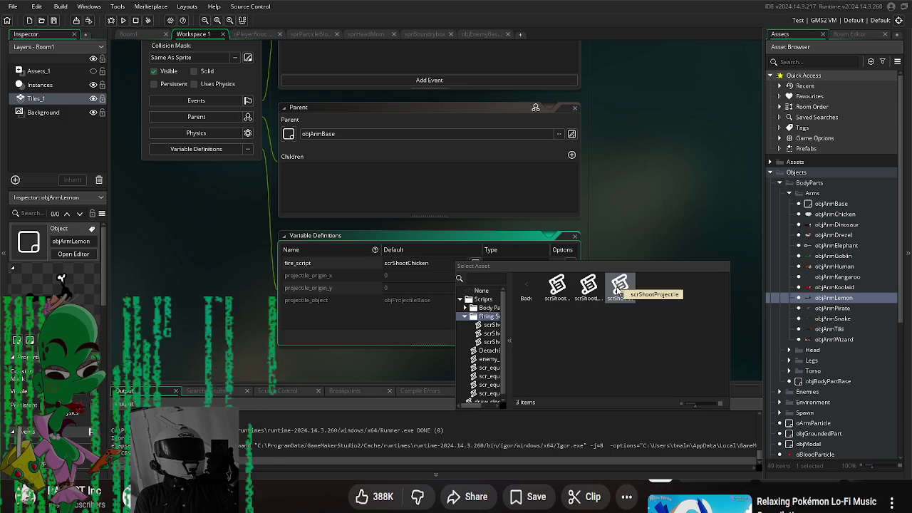
pyautogui.doubleClick(620, 286)
# - Set projectile_object to objProjectileKangaroo and launch a test build
pyautogui.click(474, 301)
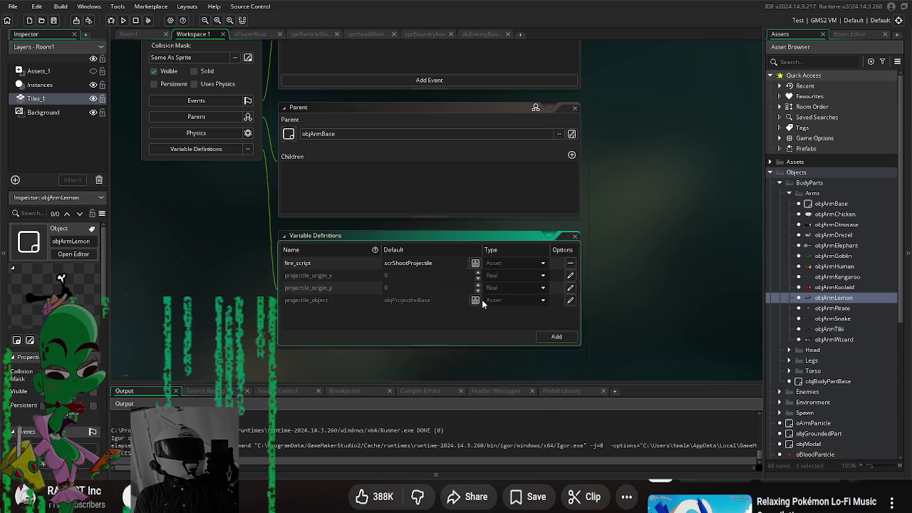
pyautogui.click(474, 301)
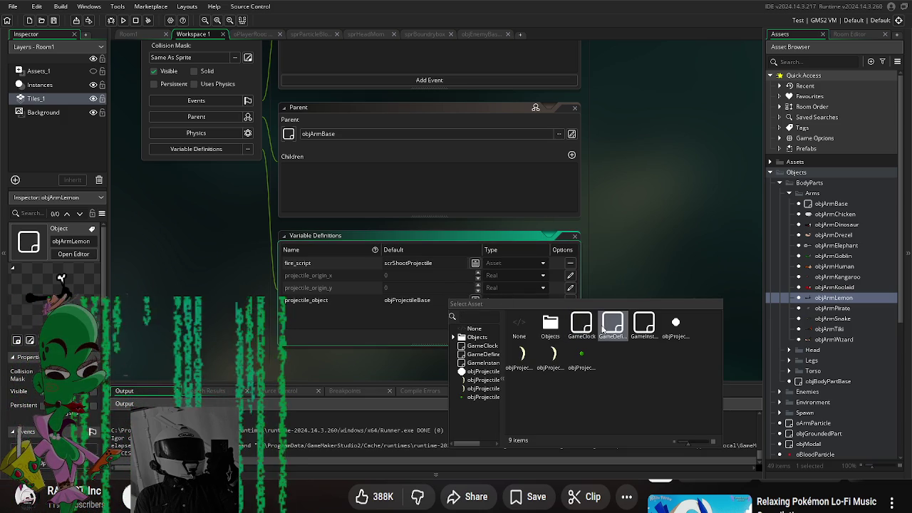
pyautogui.doubleClick(520, 355)
pyautogui.click(122, 22)
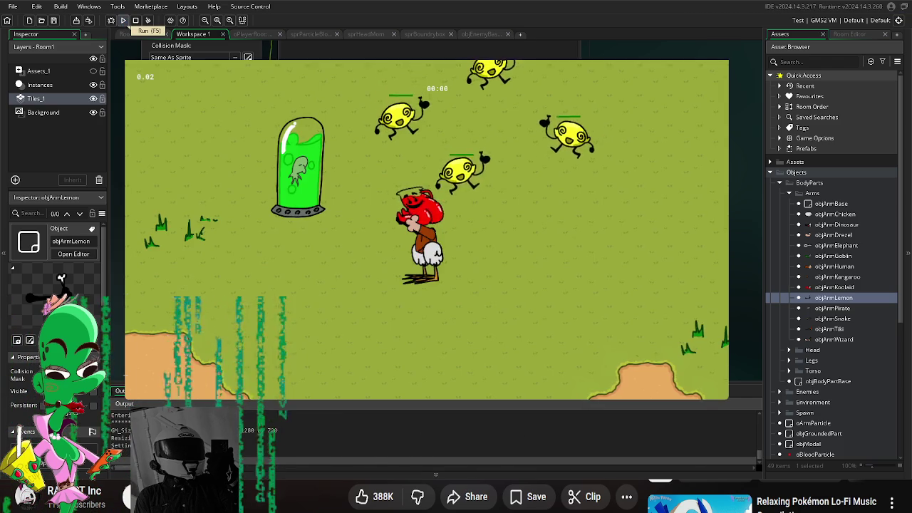
pyautogui.press('s')
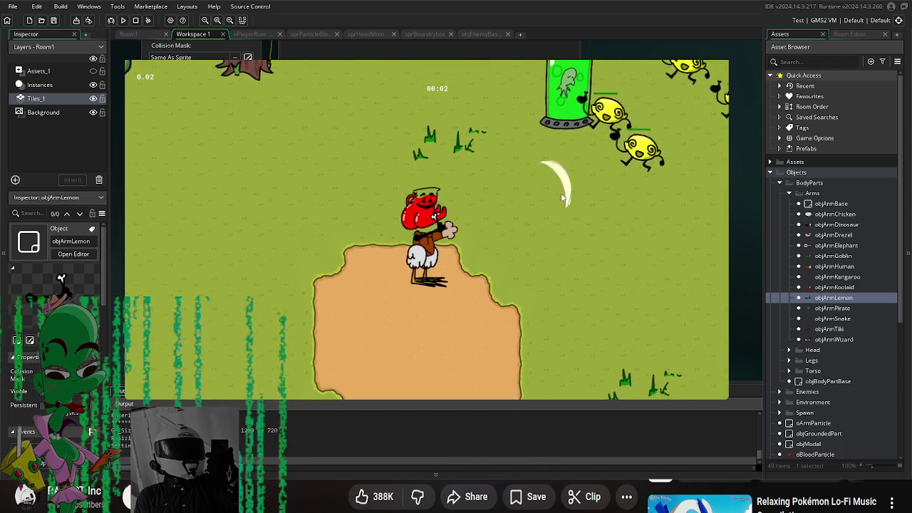
pyautogui.press('a')
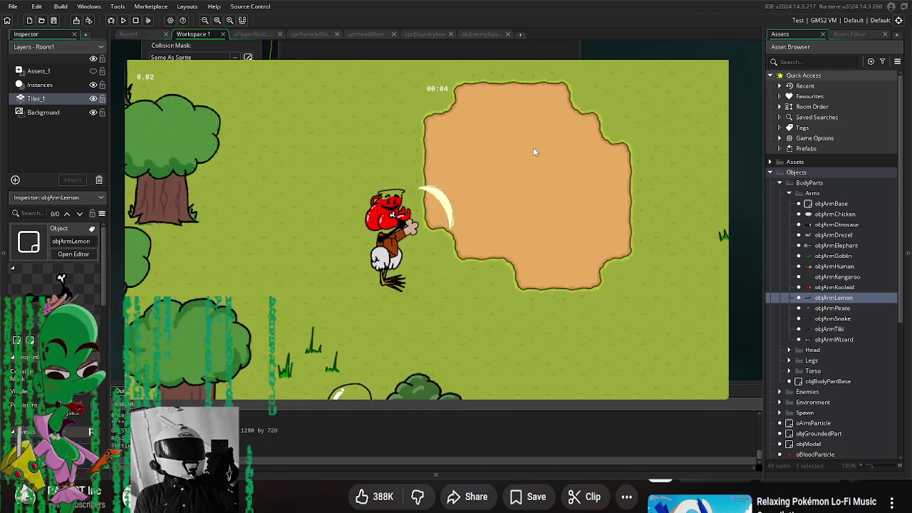
pyautogui.press('w')
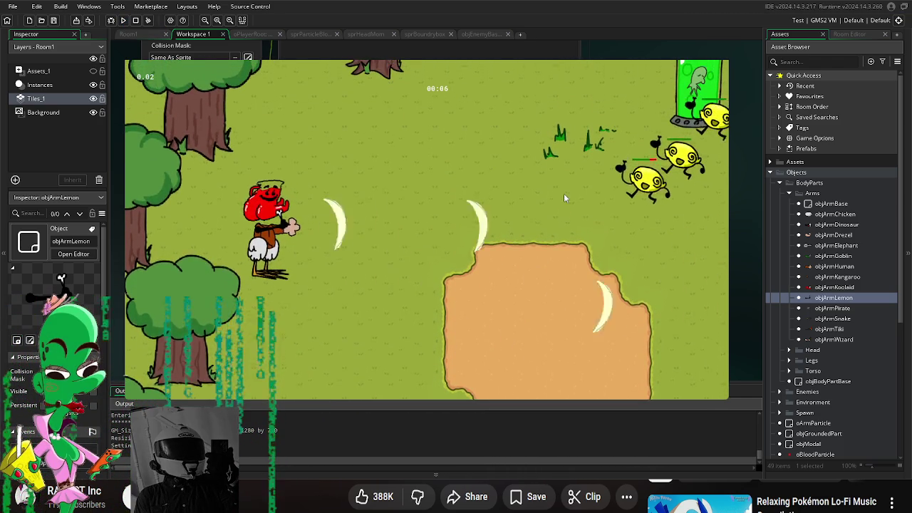
pyautogui.press('d')
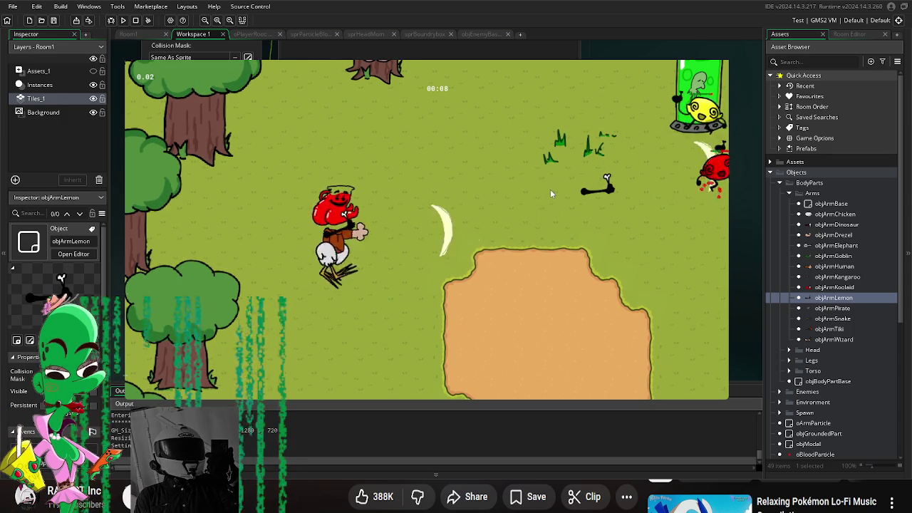
pyautogui.press('s')
pyautogui.press('d')
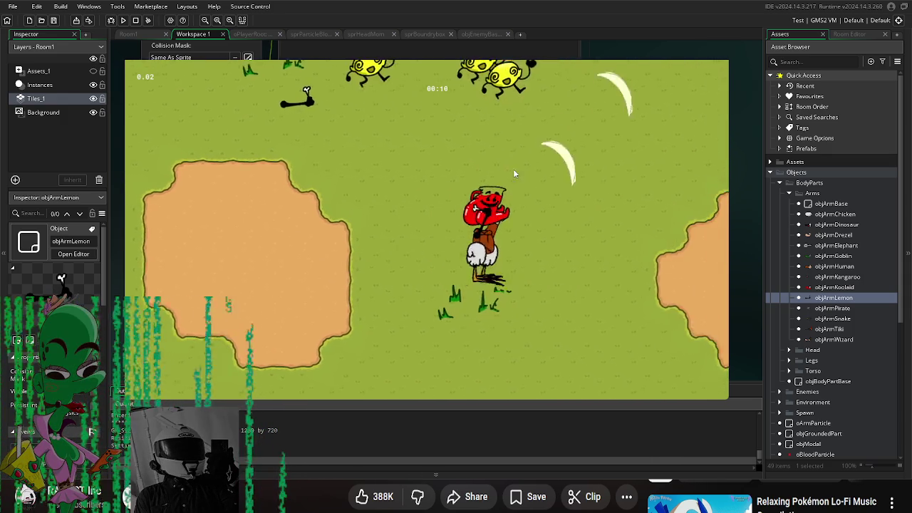
pyautogui.press('w')
pyautogui.press('Escape')
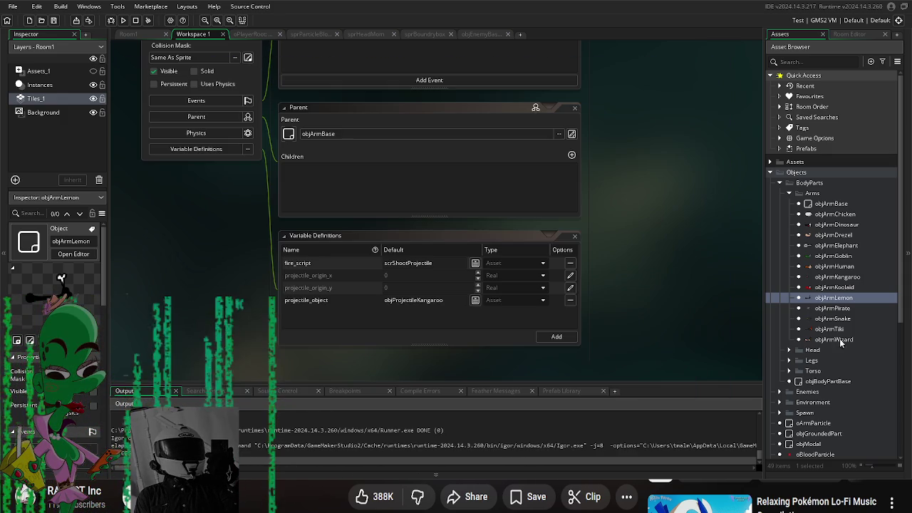
# - Open objProjectileKangaroo and inspect its Step event code
pyautogui.scroll(-10, 825, 413)
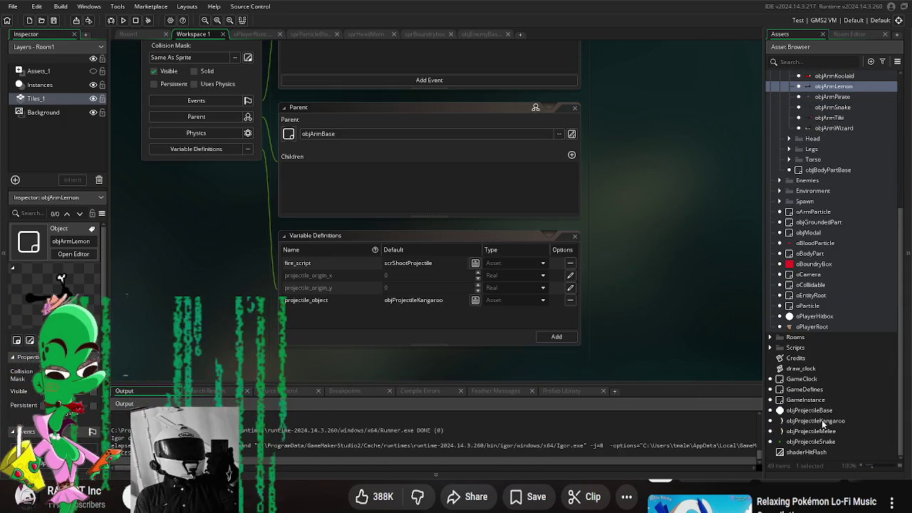
pyautogui.doubleClick(824, 421)
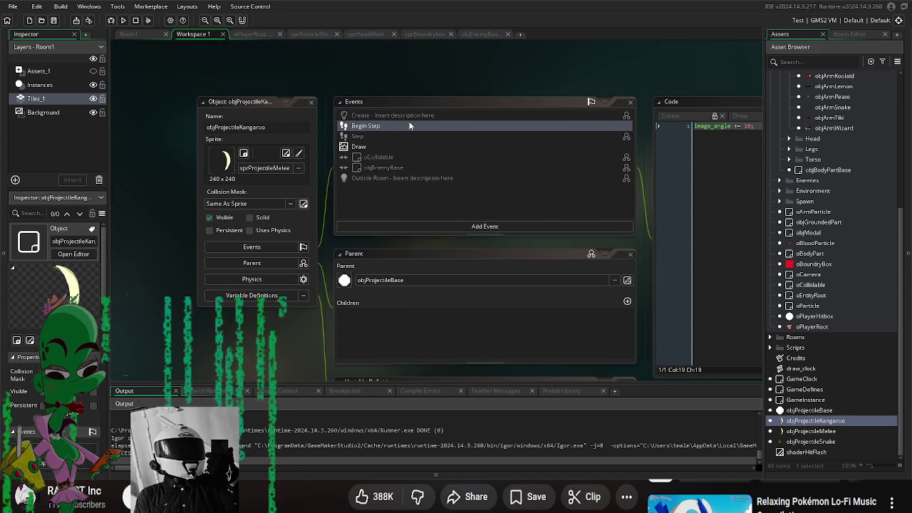
pyautogui.click(366, 137)
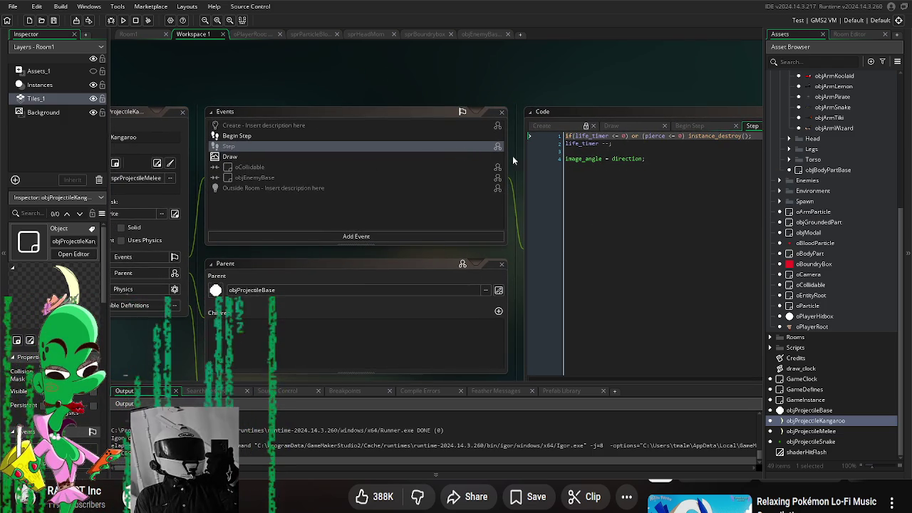
pyautogui.click(591, 159)
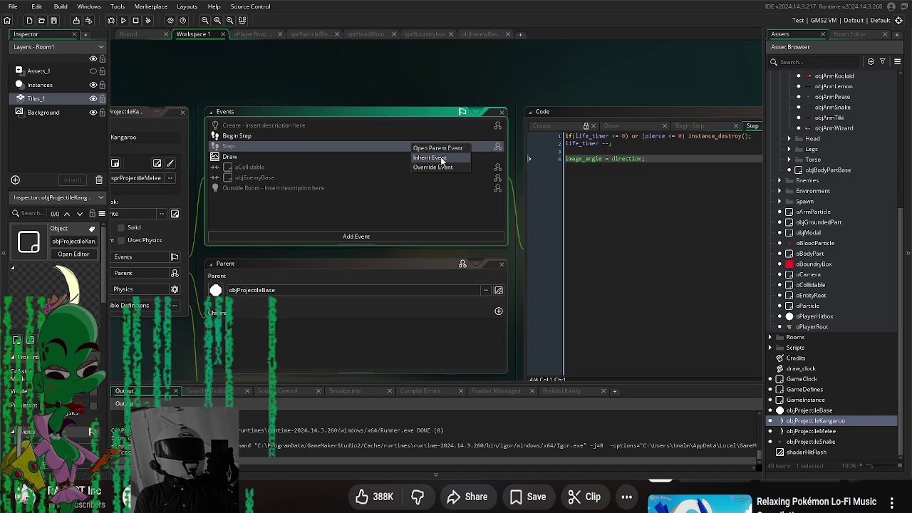
pyautogui.click(441, 158)
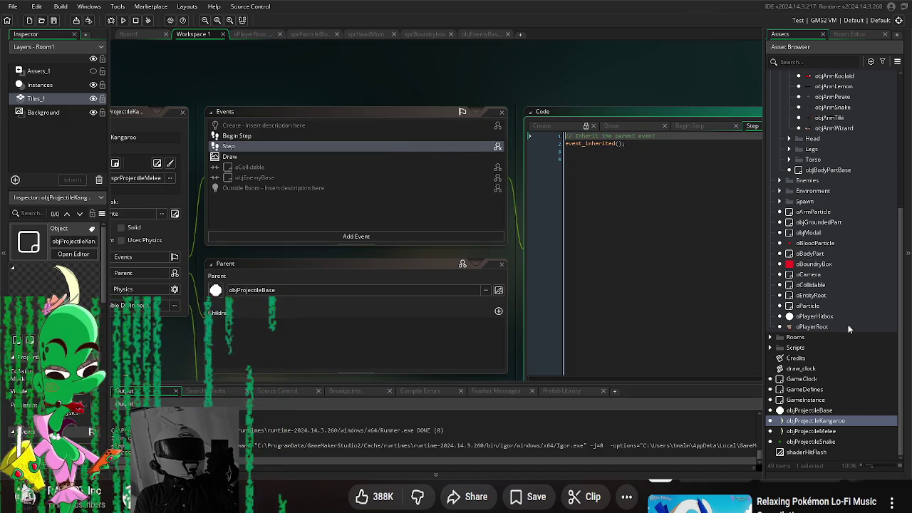
# - Delete the custom Step event and recreate it as an inherited event
pyautogui.rightClick(255, 147)
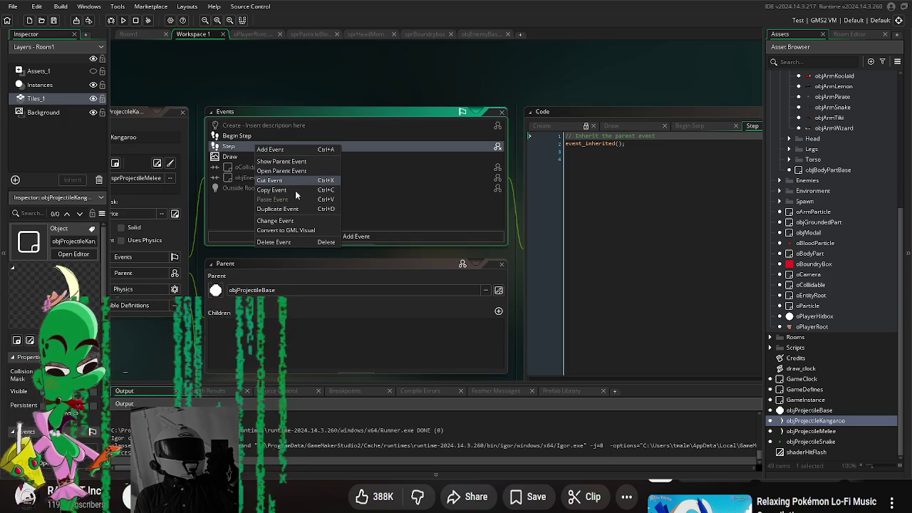
pyautogui.click(288, 242)
pyautogui.click(484, 256)
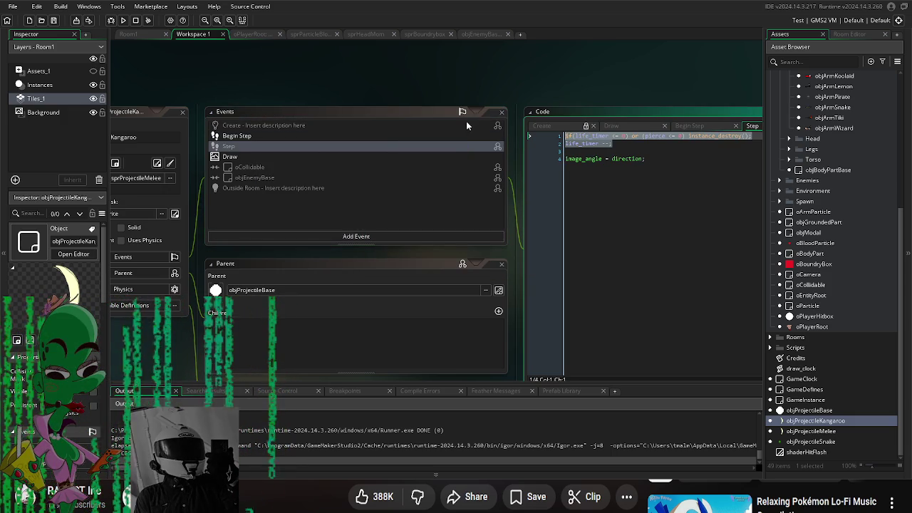
pyautogui.rightClick(264, 146)
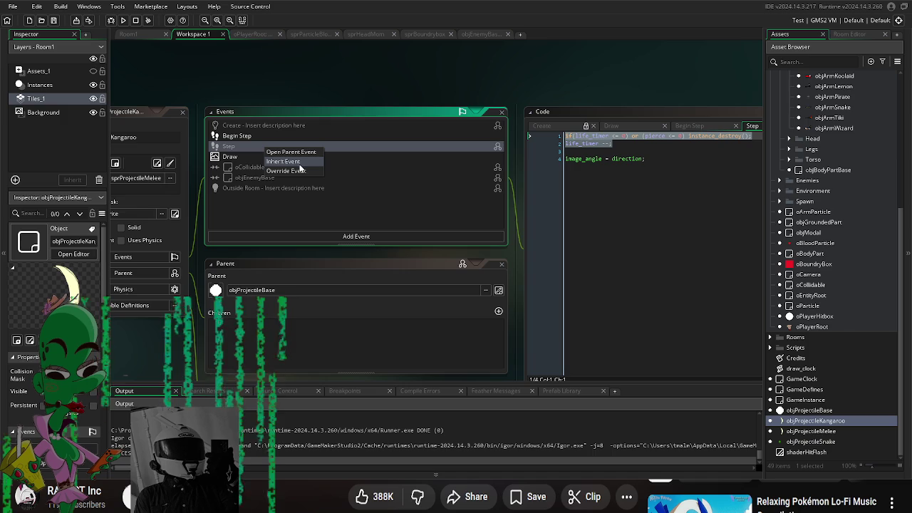
pyautogui.click(285, 161)
pyautogui.write('if(life_timer <= 0) or (pierce <= 0) instance_destroy(); life_timer --;')
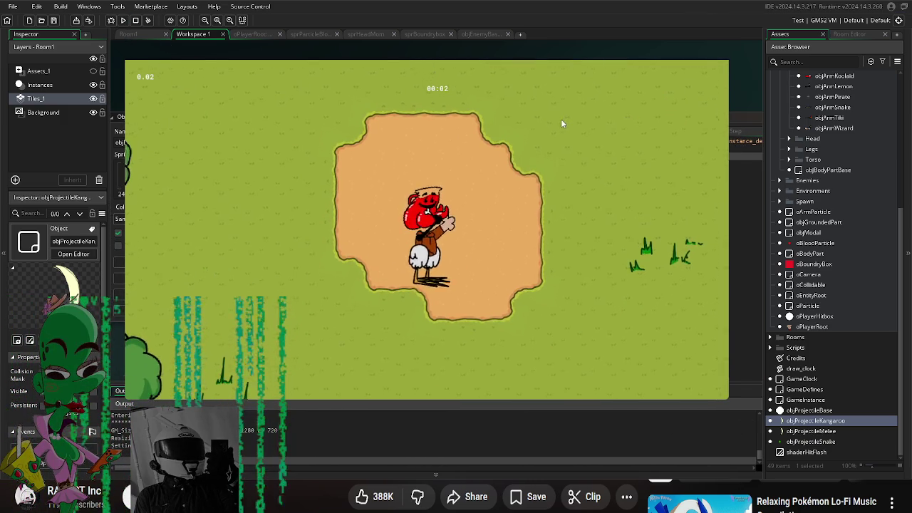
# - Walk the player around with WASD and fire a crescent at the lemon enemies
pyautogui.press('d')
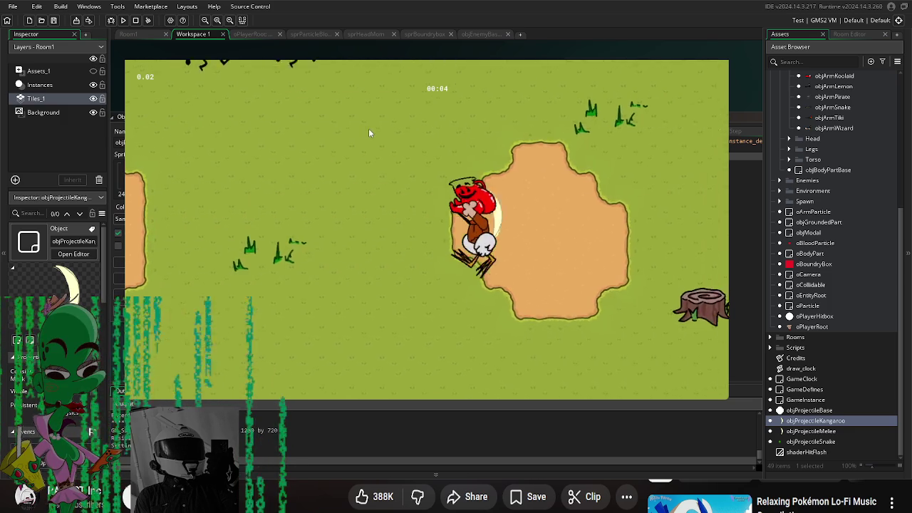
pyautogui.press('w')
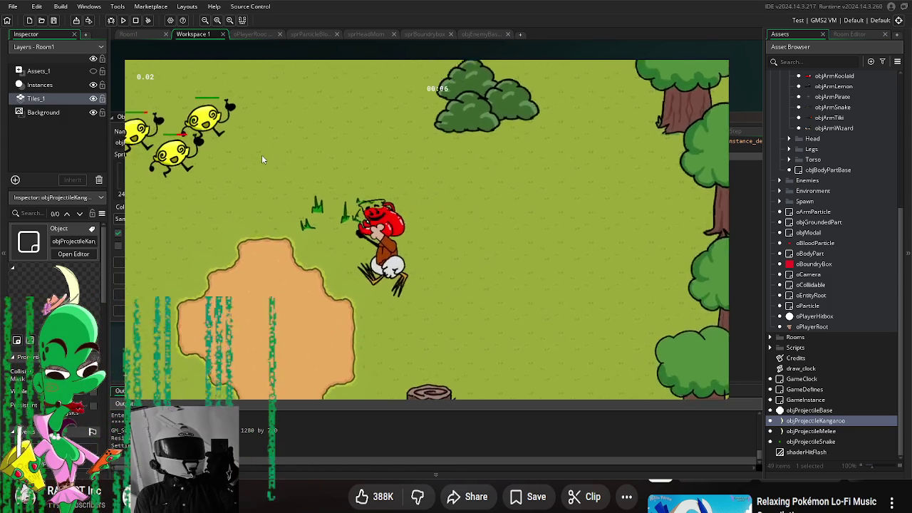
pyautogui.press('s')
pyautogui.press('a')
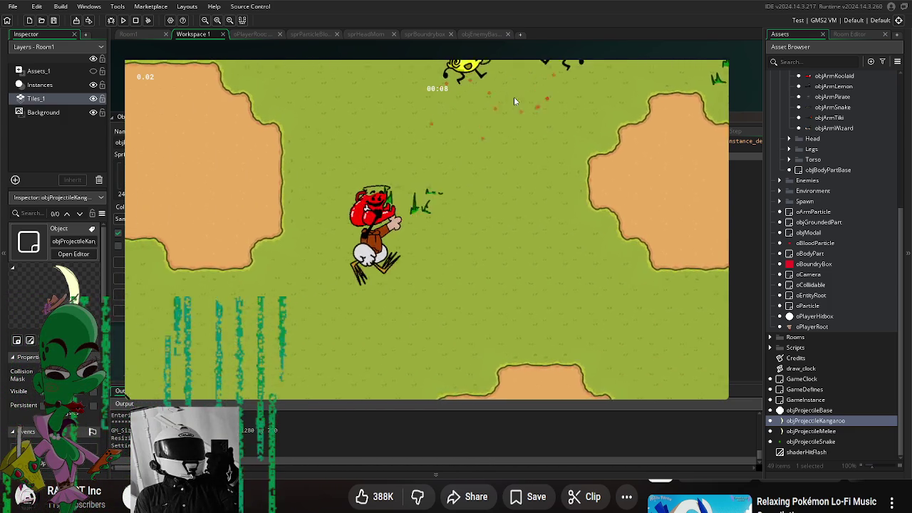
pyautogui.press('w')
pyautogui.press('a')
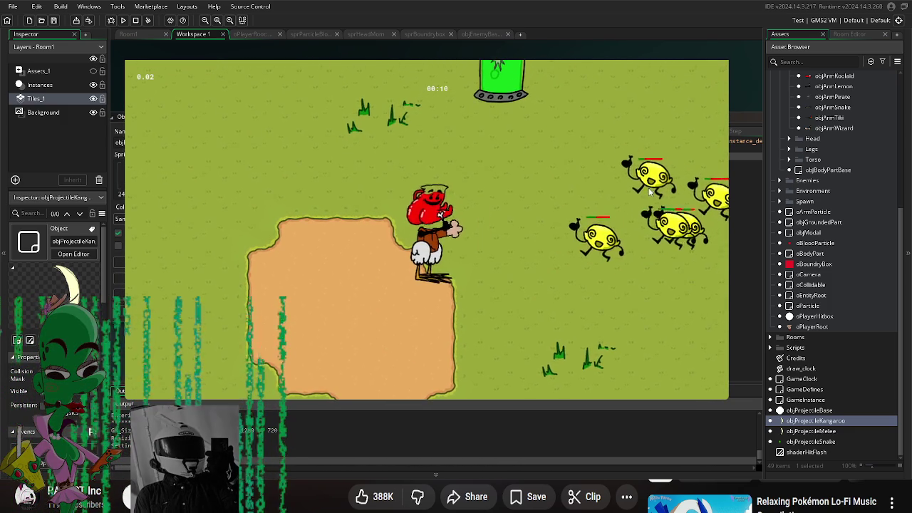
pyautogui.click(648, 191)
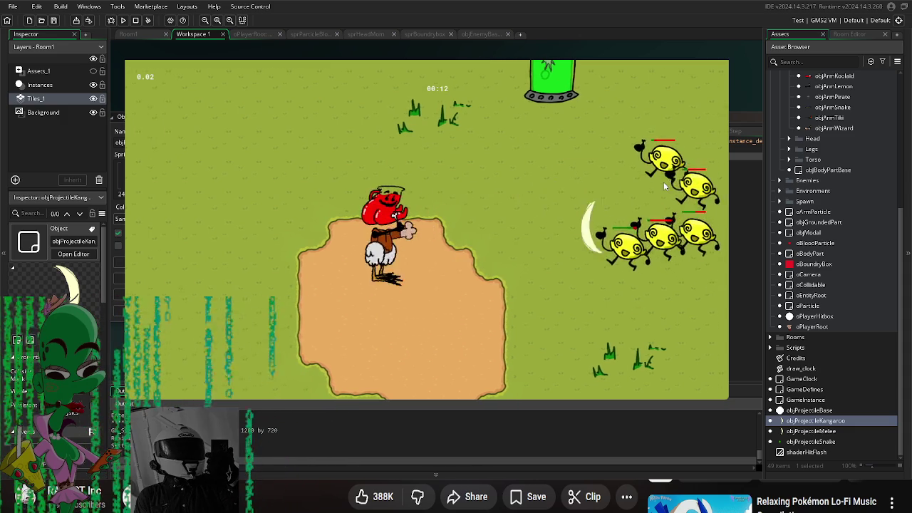
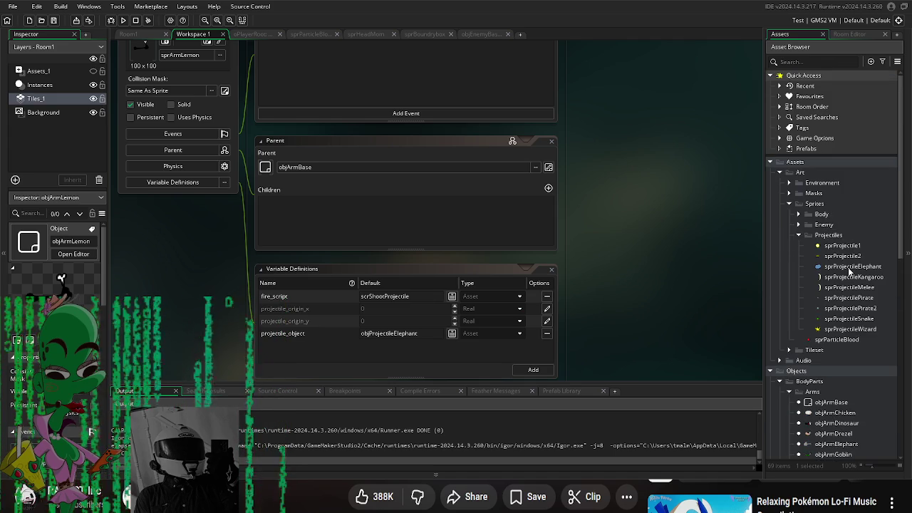
# - Resize sprProjectileElephant to 100×100 pixels, then run the game and walk the player right
pyautogui.doubleClick(852, 266)
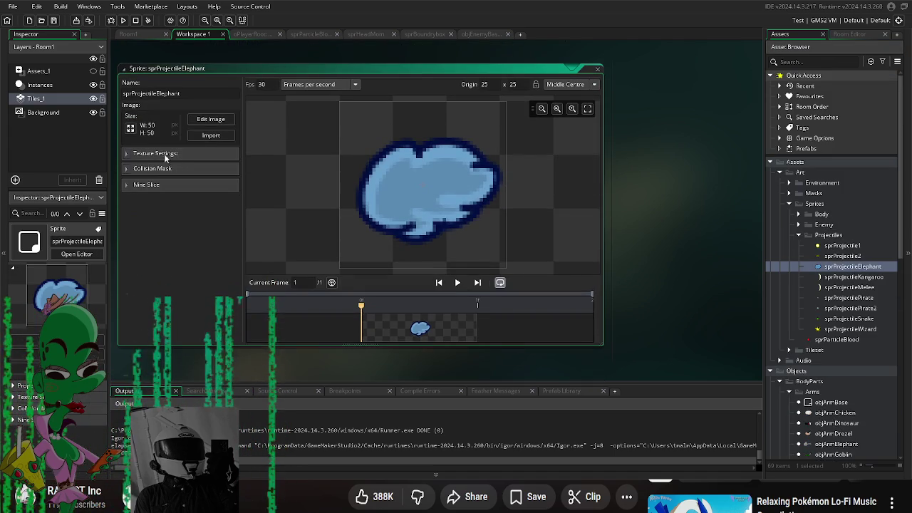
pyautogui.click(134, 129)
pyautogui.click(94, 115)
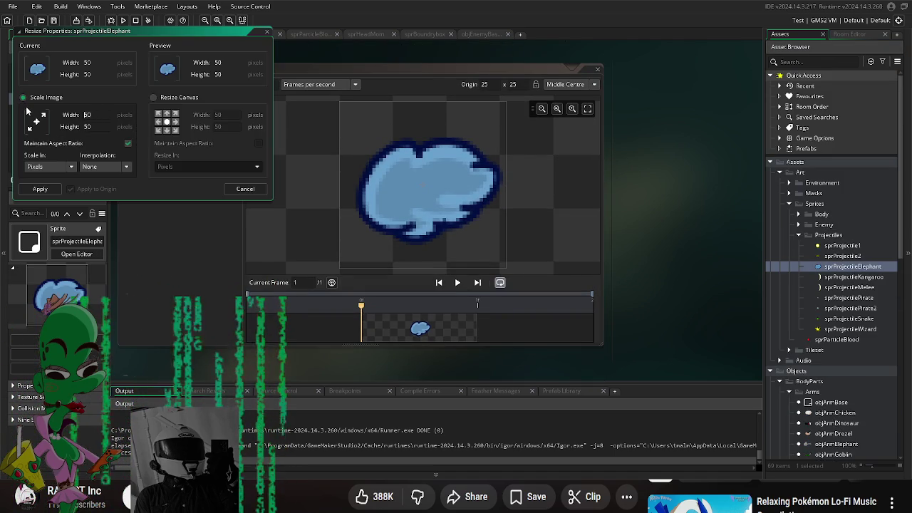
pyautogui.click(40, 189)
pyautogui.click(123, 20)
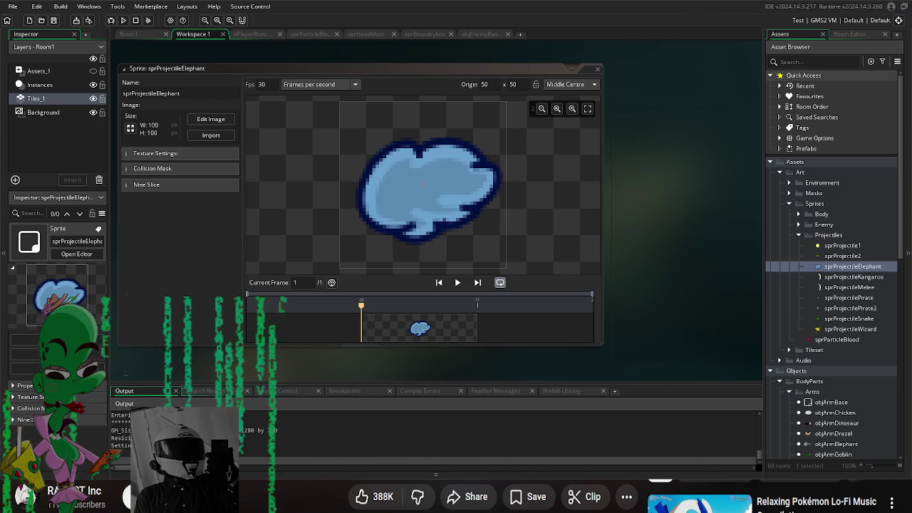
pyautogui.press('d')
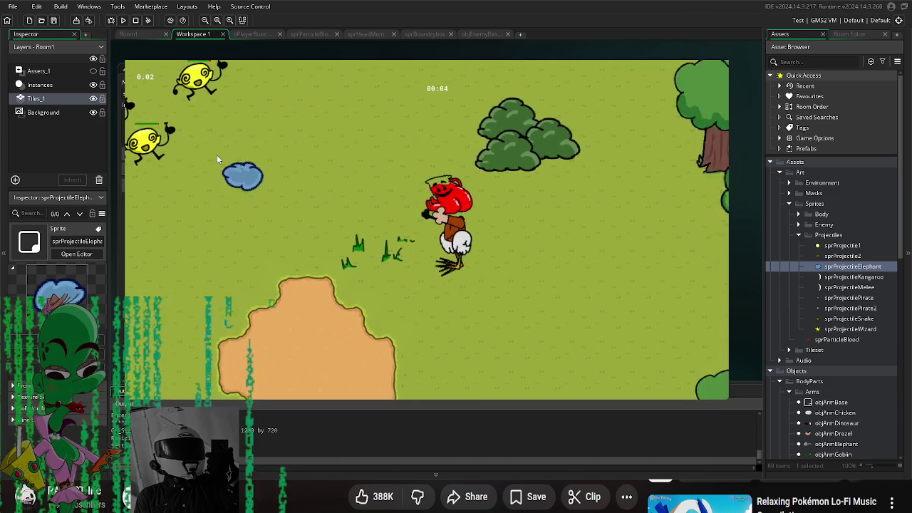
# - Walk the player up-left and down through the level to watch the larger elephant projectile
pyautogui.press('a')
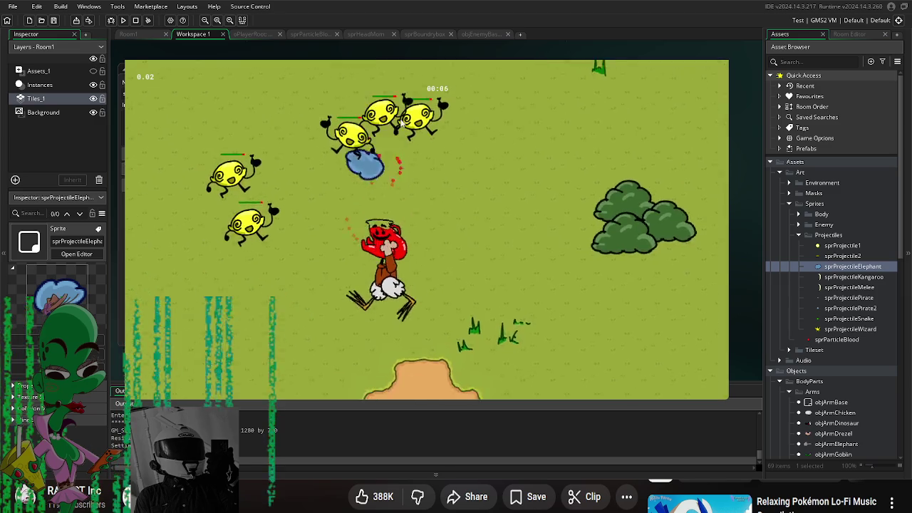
pyautogui.press('s')
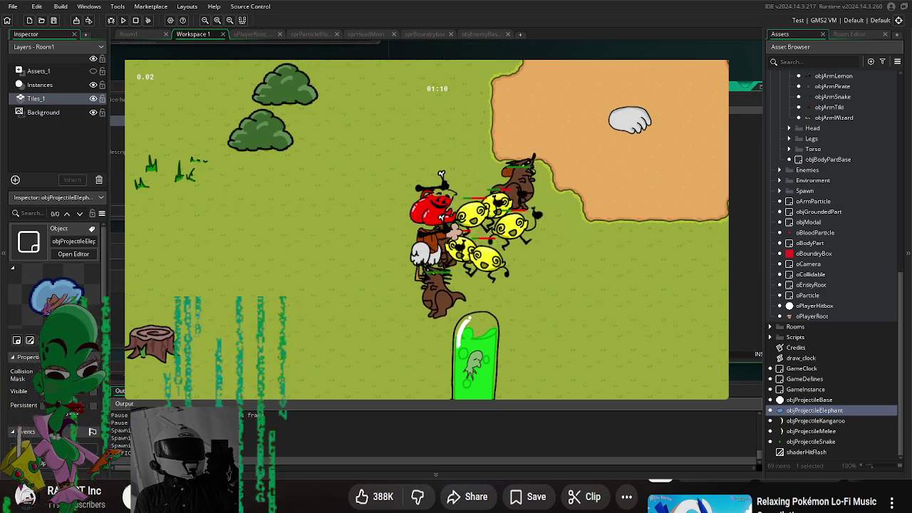
# - Select the oBloodParticle object in the Asset Browser
pyautogui.click(831, 234)
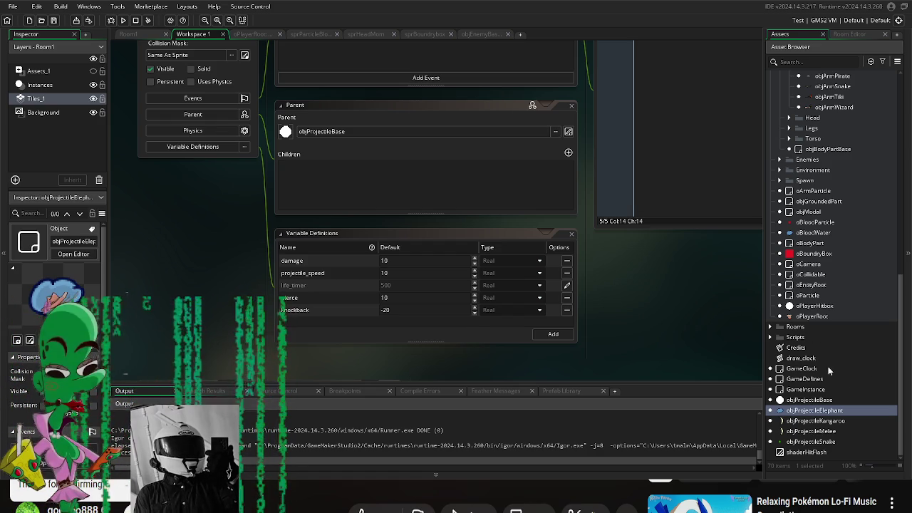
# - Duplicate objProjectileSnake as objProjectileSnake_1 and open the copy's editor
pyautogui.scroll(-1, 628, 317)
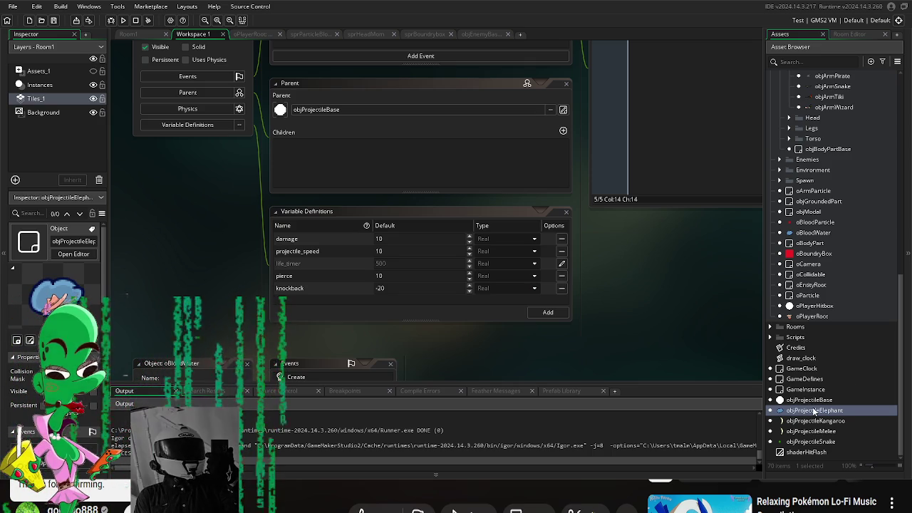
pyautogui.click(814, 422)
pyautogui.click(840, 432)
pyautogui.click(832, 443)
pyautogui.hotkey('ctrl', 'd')
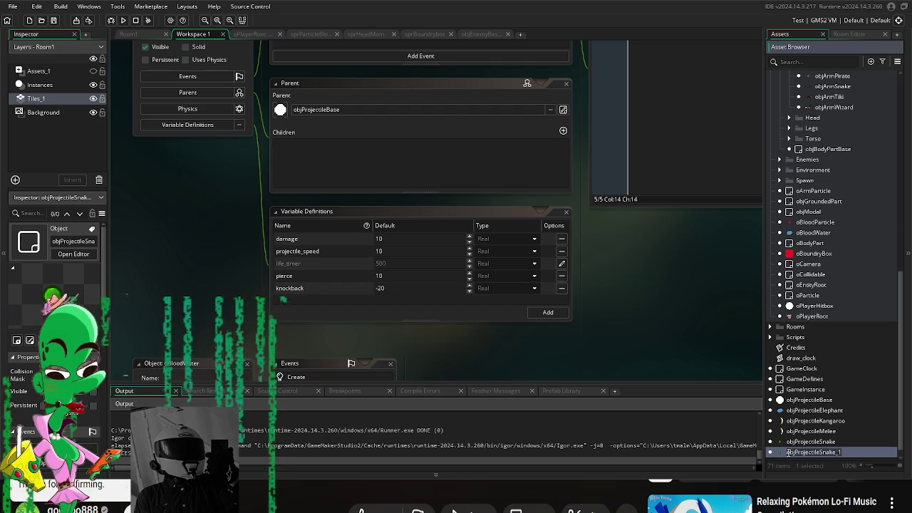
pyautogui.press('Return')
pyautogui.doubleClick(813, 451)
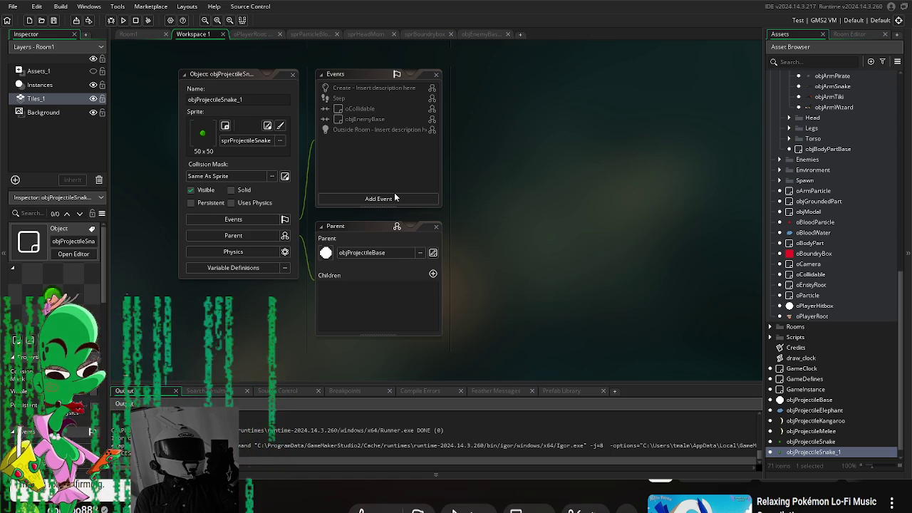
# - Assign sprProjectile1 from Art > Sprites > Projectiles as the copied object's sprite
pyautogui.moveTo(480, 175)
pyautogui.mouseDown()
pyautogui.moveTo(494, 187)
pyautogui.moveTo(468, 171)
pyautogui.moveTo(467, 188)
pyautogui.mouseUp()
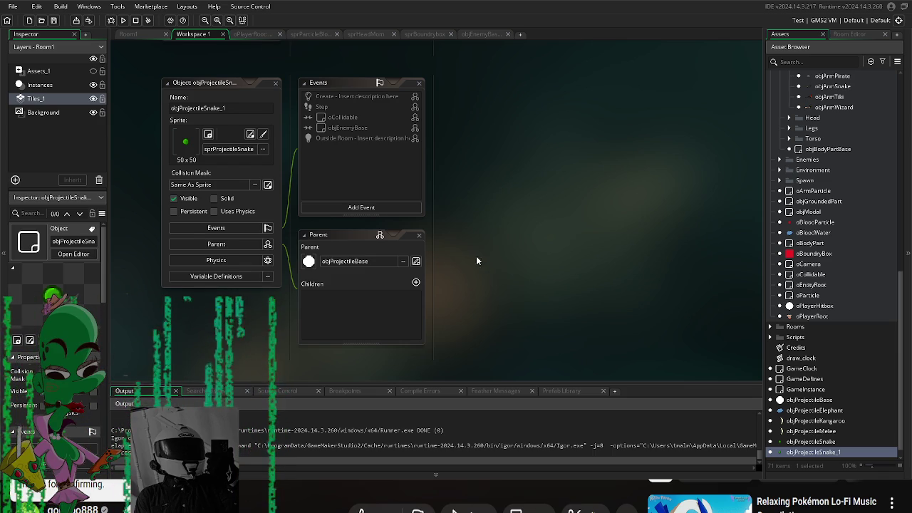
pyautogui.moveTo(474, 257); pyautogui.dragTo(481, 259)
pyautogui.click(250, 153)
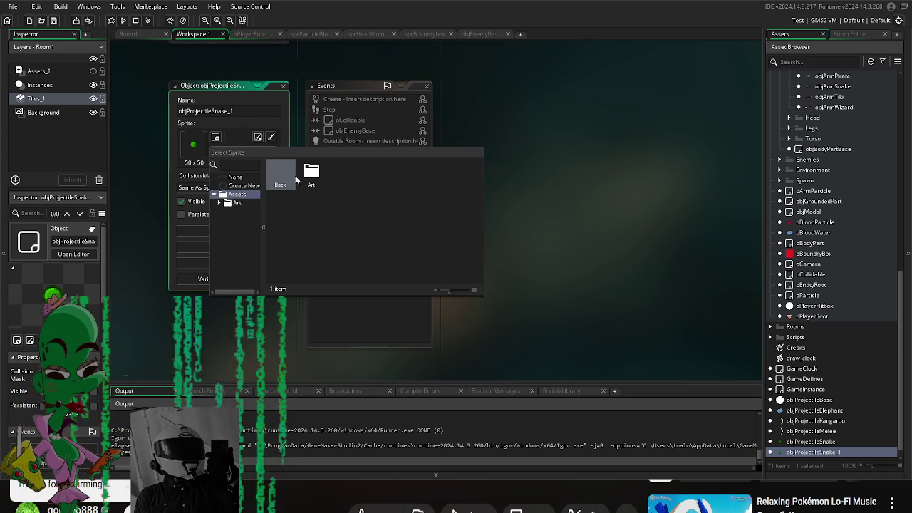
pyautogui.doubleClick(271, 174)
pyautogui.click(214, 151)
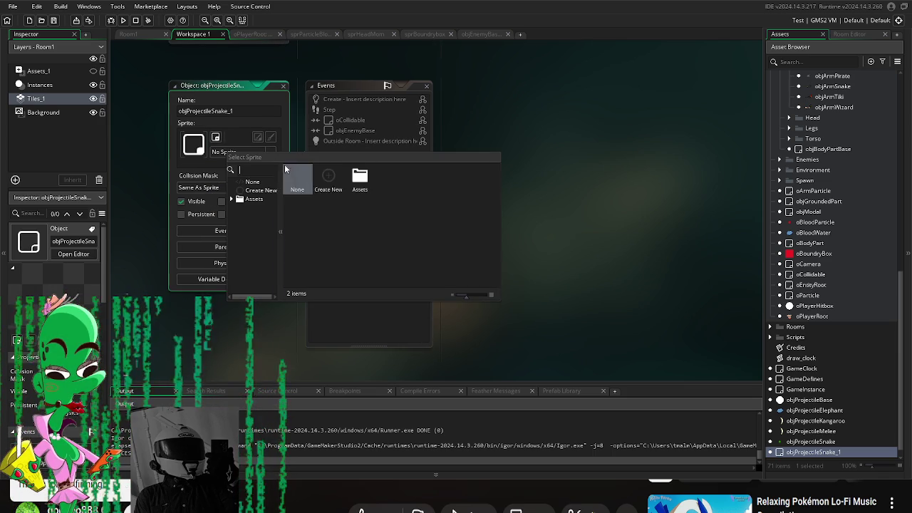
pyautogui.doubleClick(326, 178)
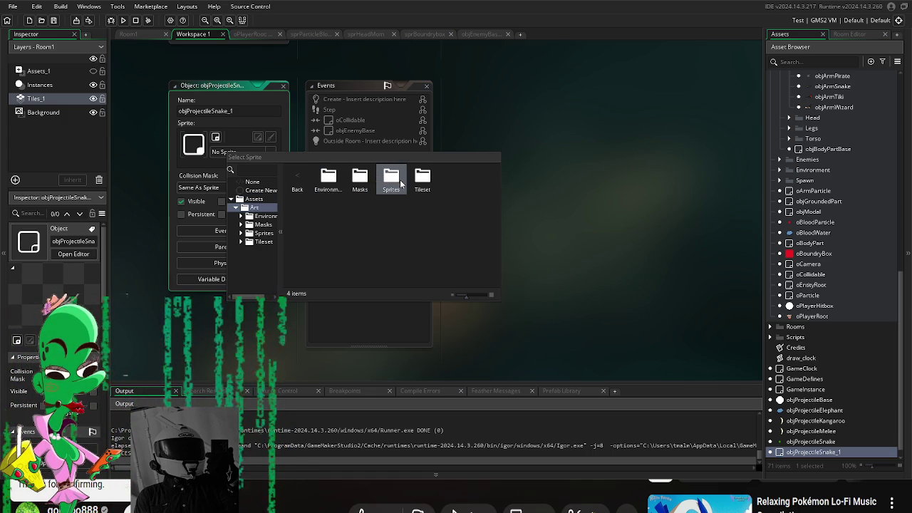
pyautogui.doubleClick(392, 178)
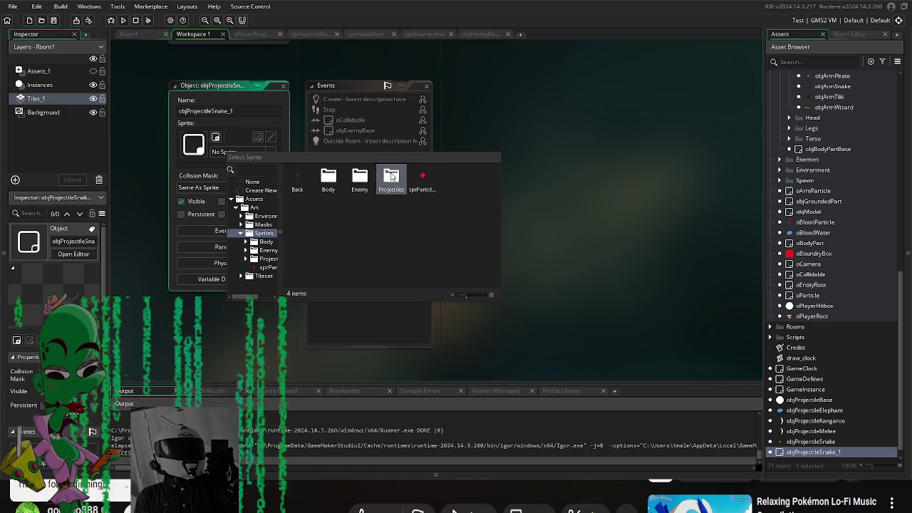
pyautogui.doubleClick(392, 180)
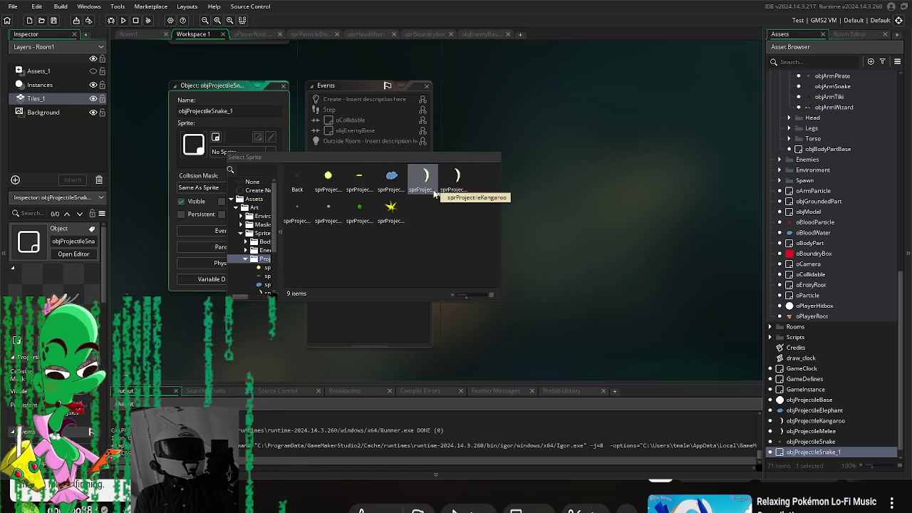
pyautogui.doubleClick(327, 178)
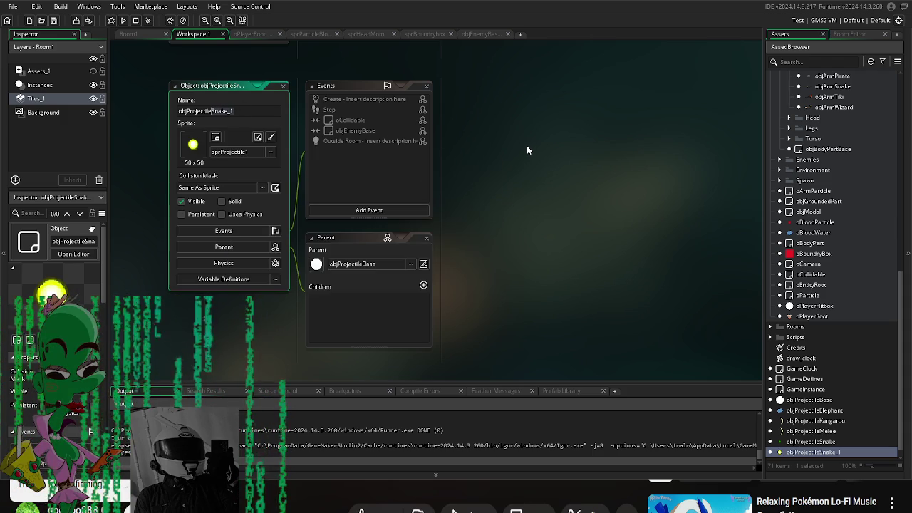
# - Rename the copied object to objProjectileLemon
pyautogui.write('Base')
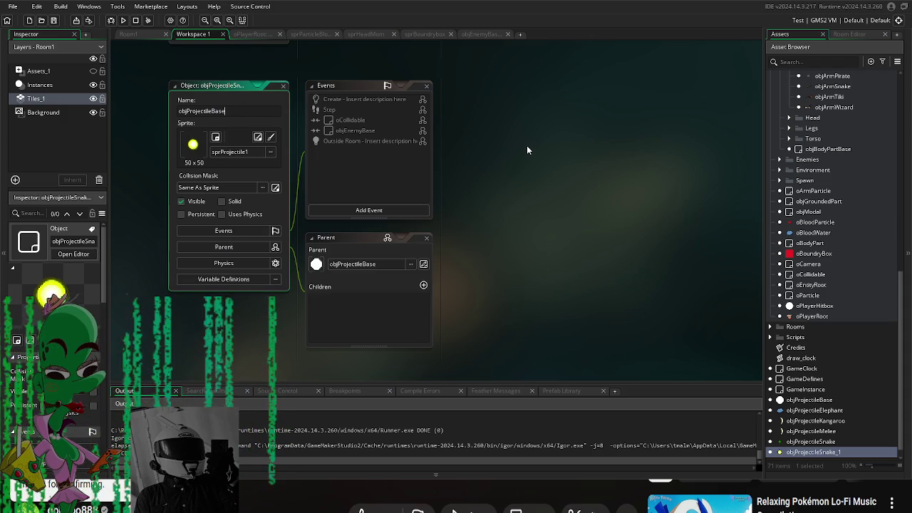
pyautogui.press('BackSpace')
pyautogui.press('BackSpace')
pyautogui.press('BackSpace')
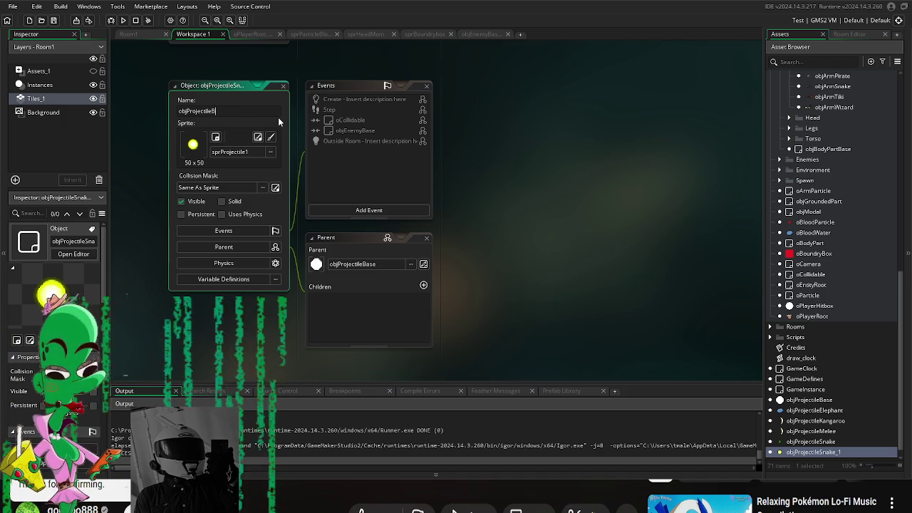
pyautogui.write('Lemon')
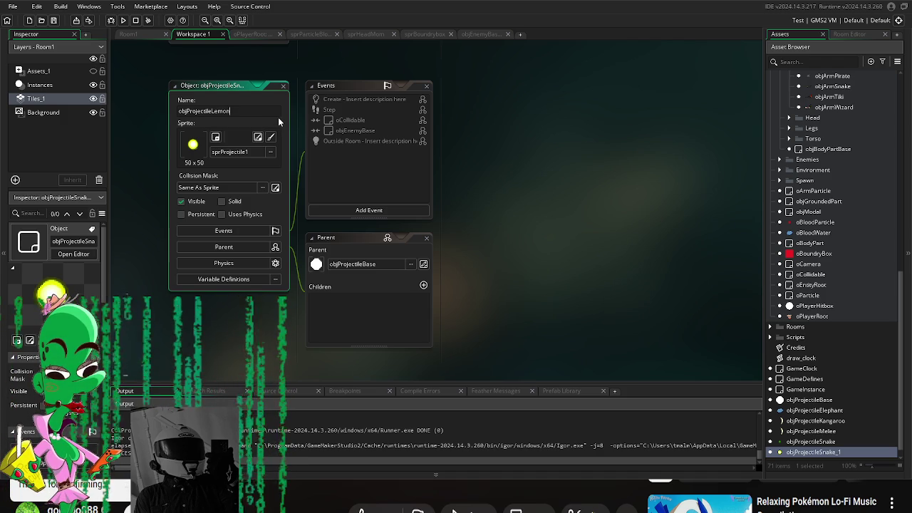
pyautogui.press('Return')
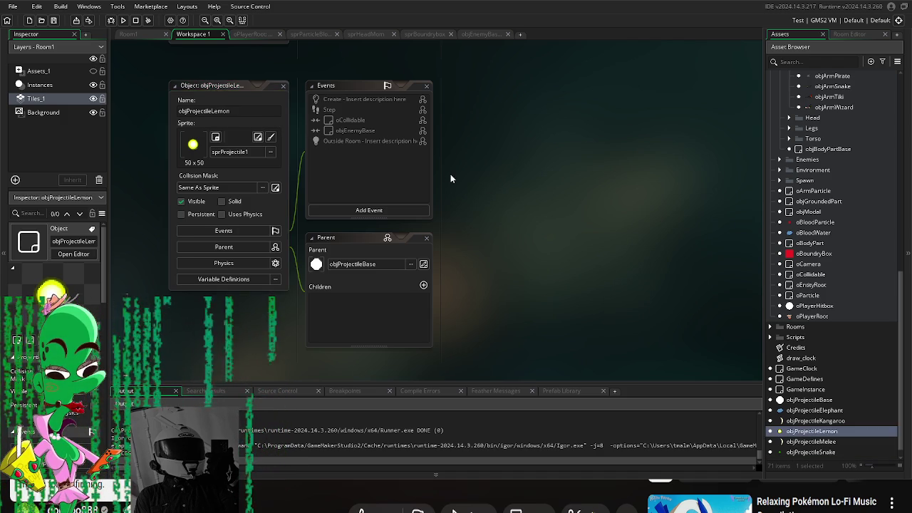
pyautogui.moveTo(456, 176); pyautogui.dragTo(470, 193)
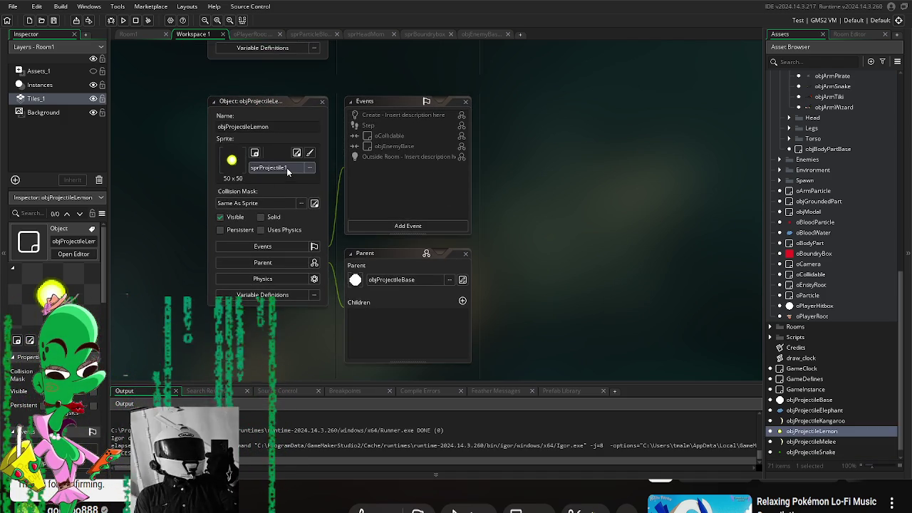
# - In Variable Definitions, keep damage at 10 and set projectile_speed to 50
pyautogui.click(293, 296)
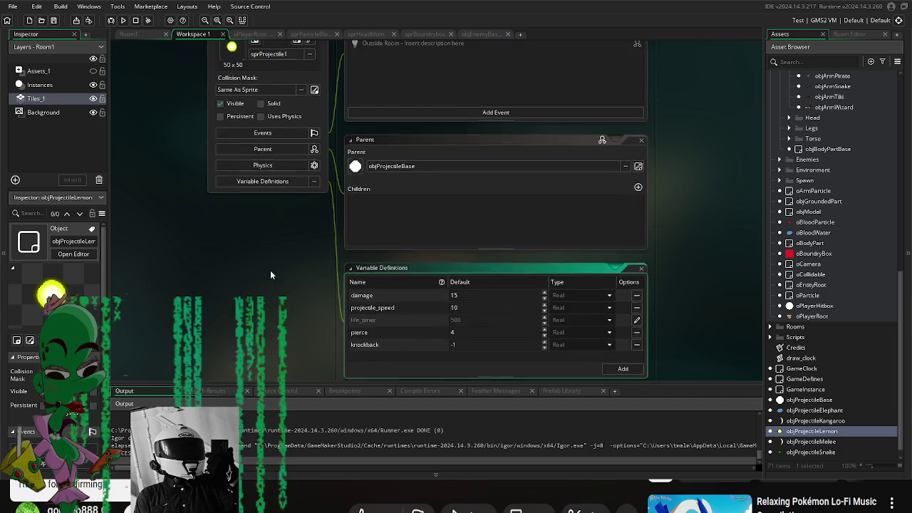
pyautogui.click(452, 262)
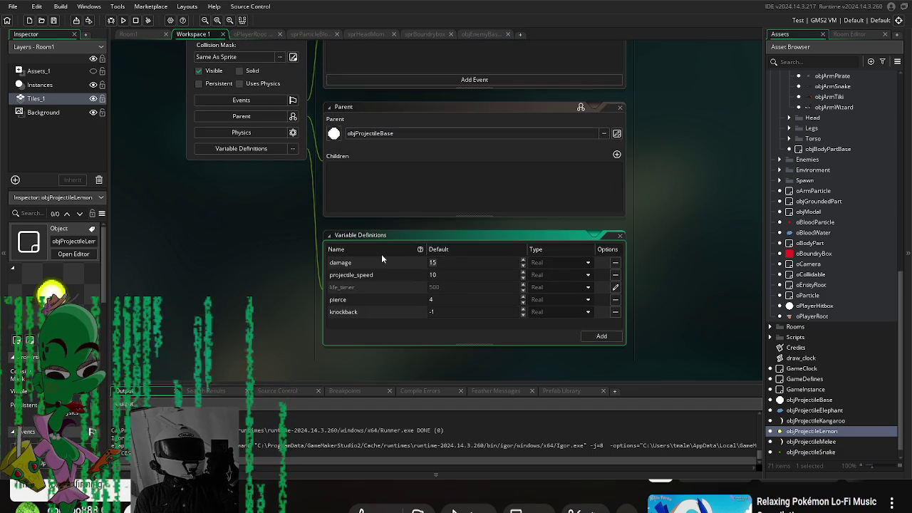
pyautogui.press('BackSpace')
pyautogui.write('0')
pyautogui.press('Tab')
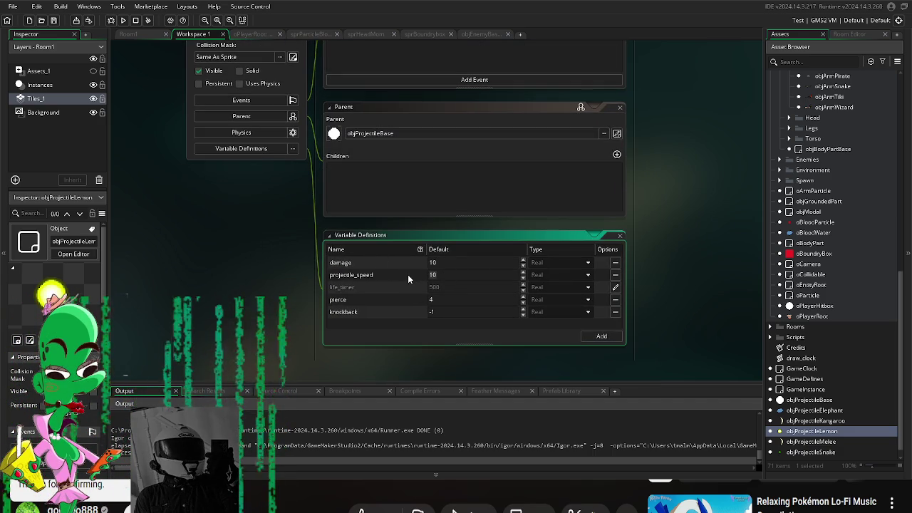
pyautogui.write('50')
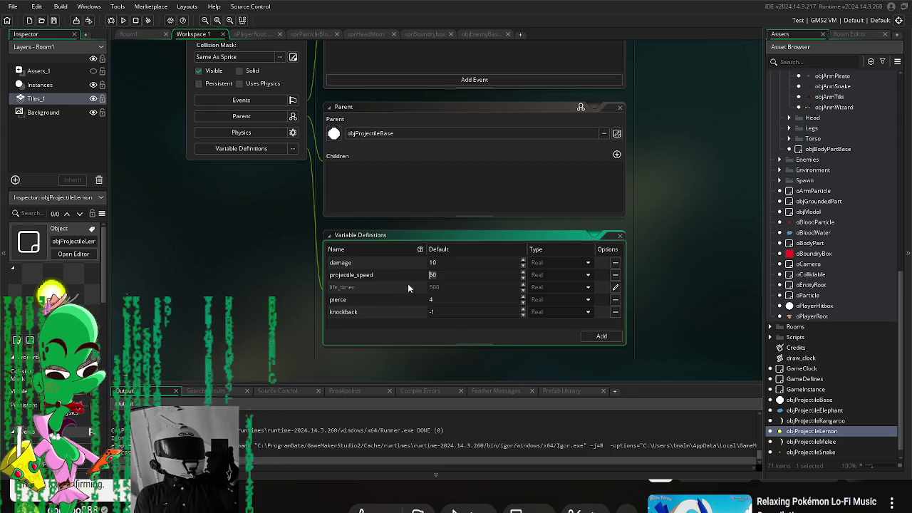
# - Set knockback to -5 and pierce to 1
pyautogui.click(452, 316)
pyautogui.press('BackSpace')
pyautogui.write('5')
pyautogui.hotkey('shift', 'Tab')
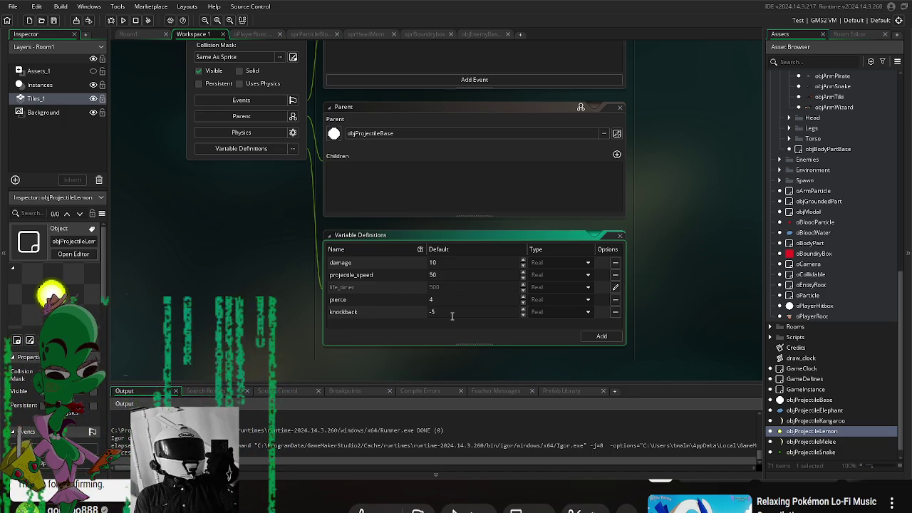
pyautogui.press('BackSpace')
pyautogui.write('1')
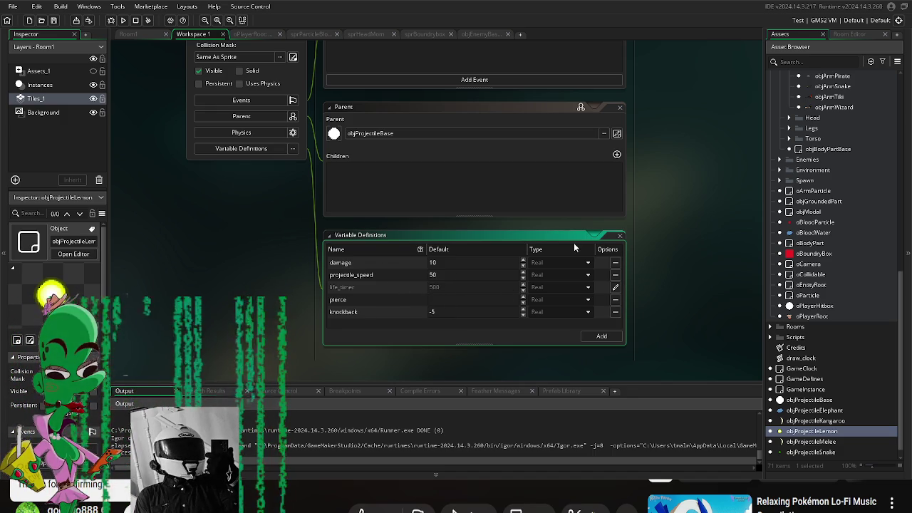
pyautogui.click(299, 270)
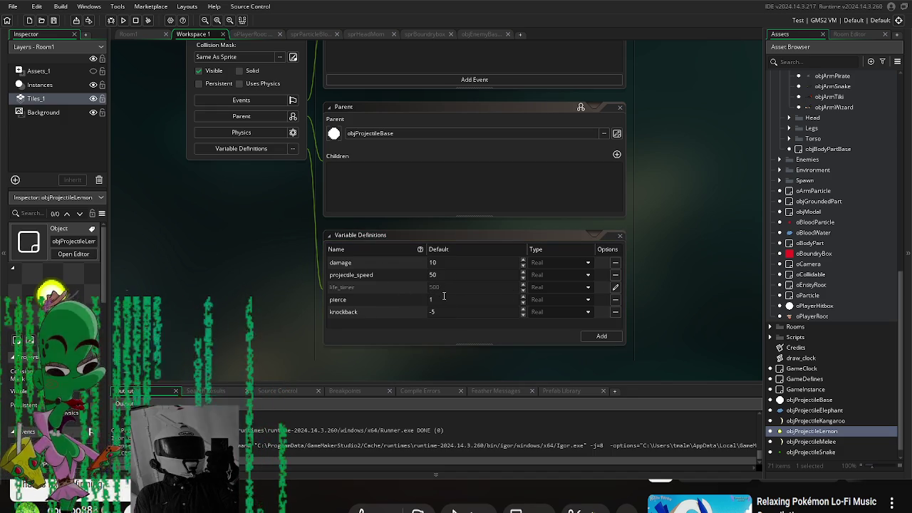
pyautogui.scroll(1, 627, 303)
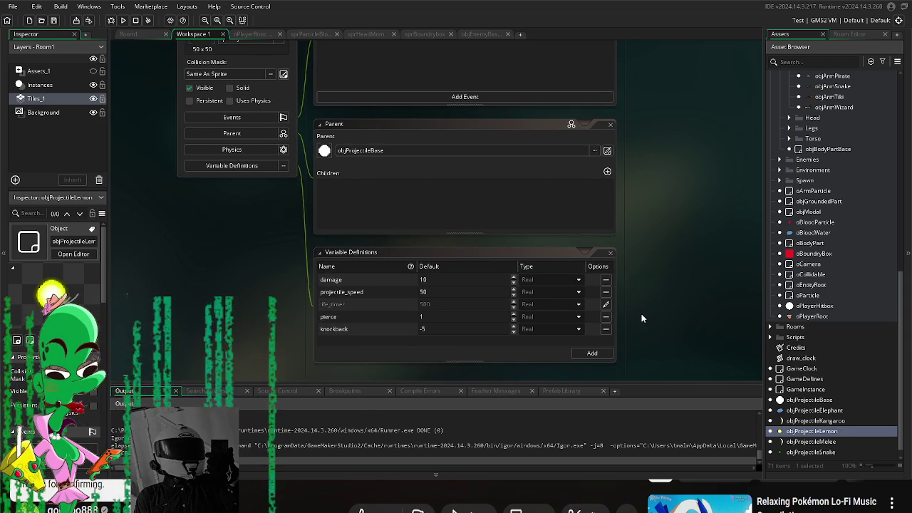
pyautogui.moveTo(660, 212); pyautogui.dragTo(676, 301)
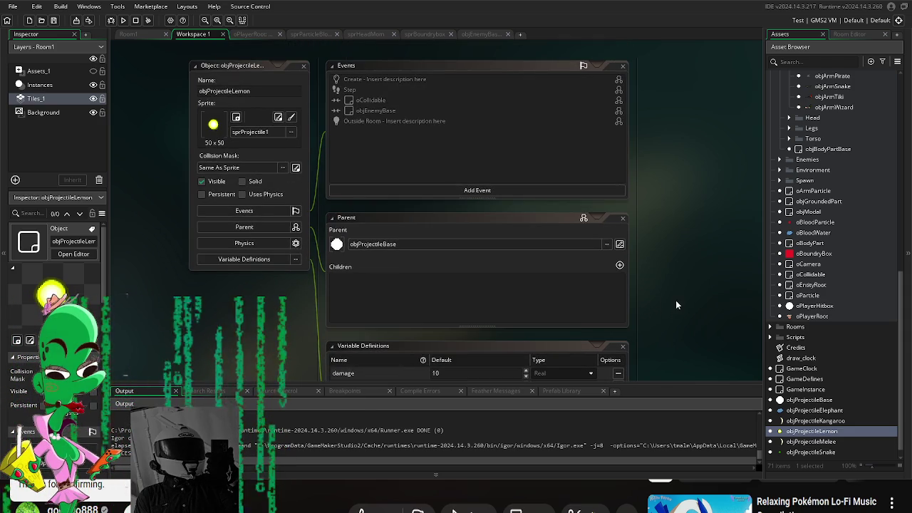
# - Add a blank Create event to objProjectileLemon, then delete it again
pyautogui.click(499, 191)
pyautogui.click(521, 200)
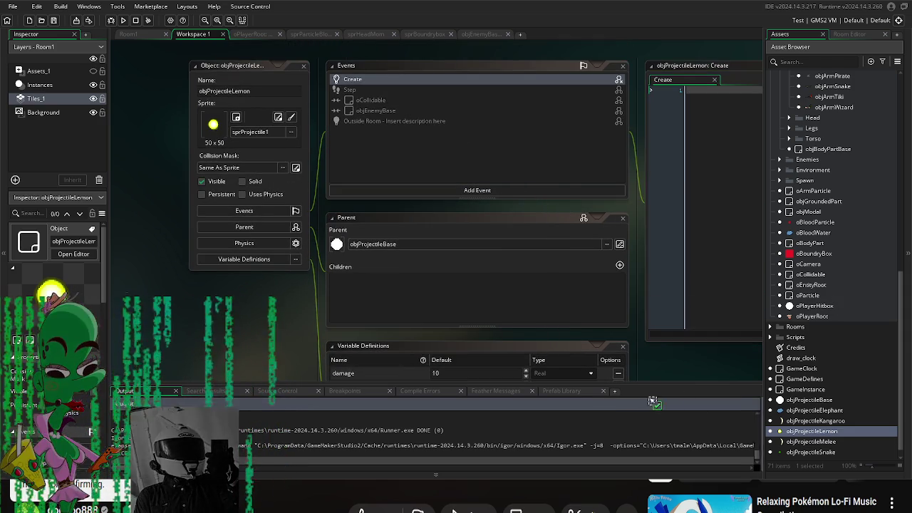
pyautogui.moveTo(674, 368); pyautogui.dragTo(599, 370)
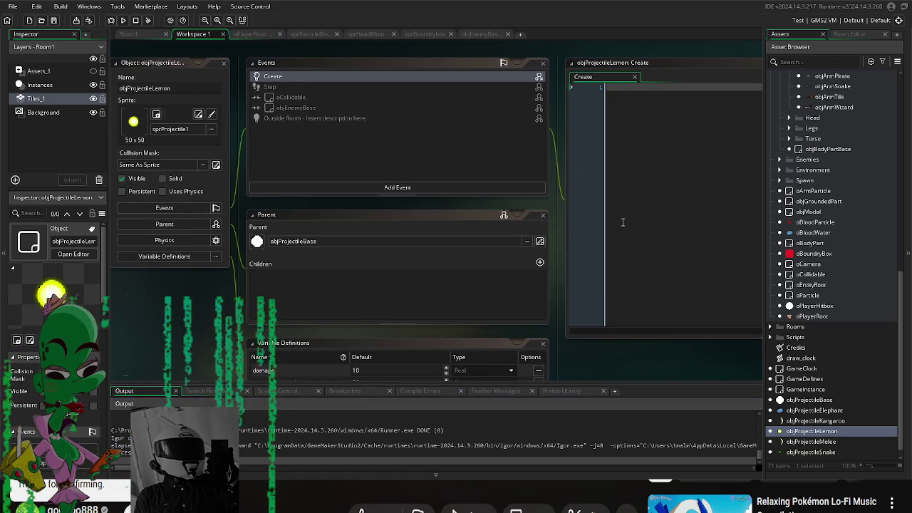
pyautogui.click(621, 218)
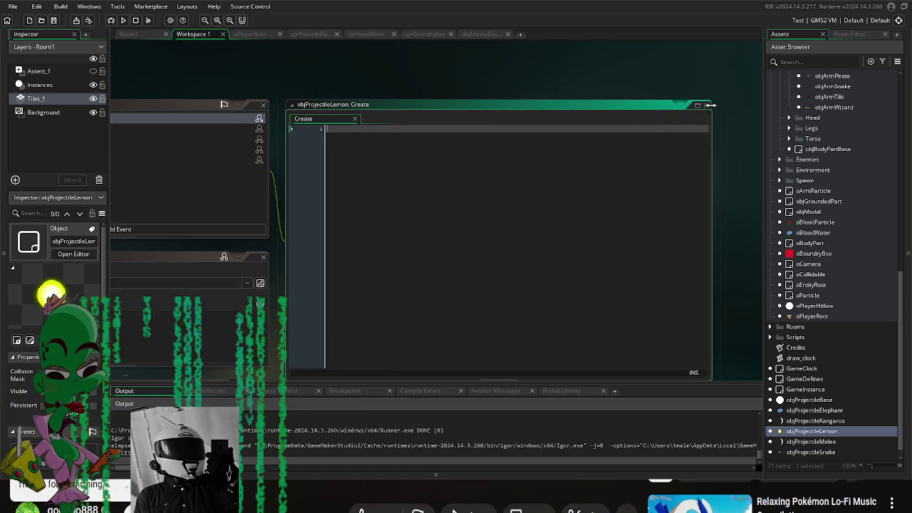
pyautogui.doubleClick(642, 116)
pyautogui.click(226, 130)
pyautogui.rightClick(342, 124)
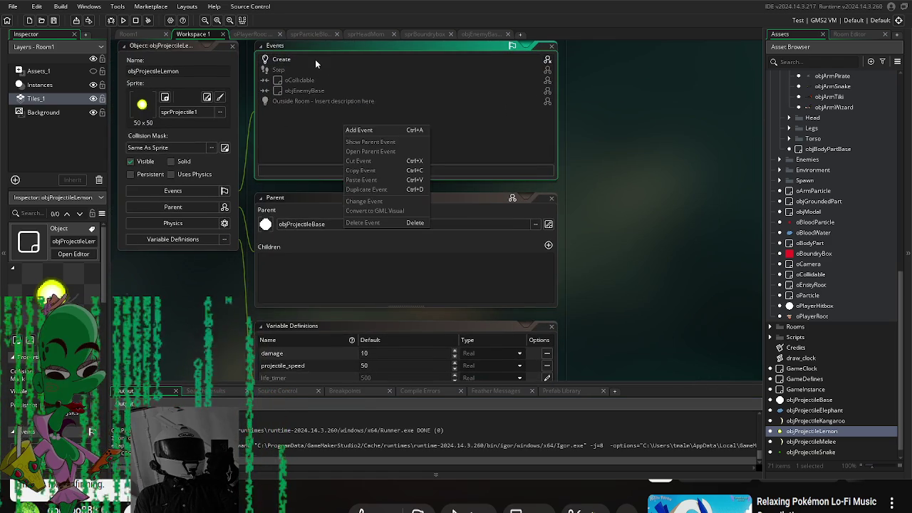
pyautogui.rightClick(315, 59)
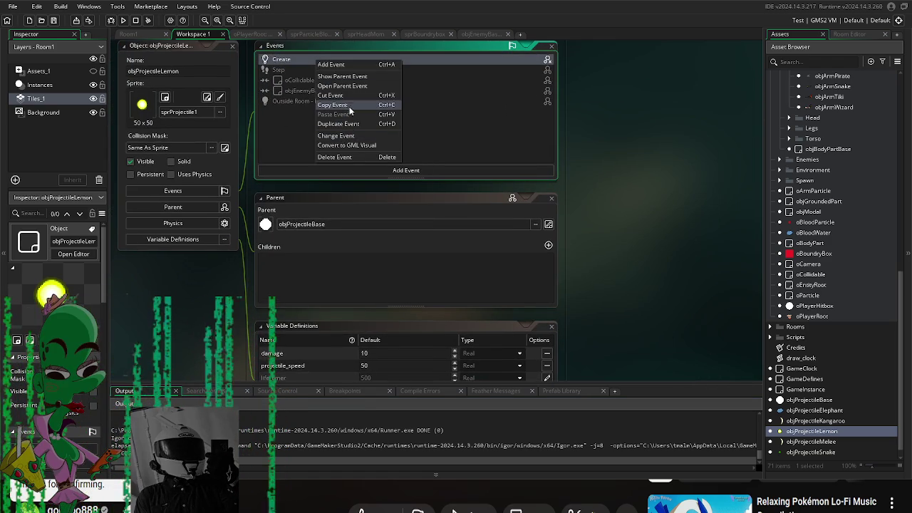
pyautogui.click(349, 158)
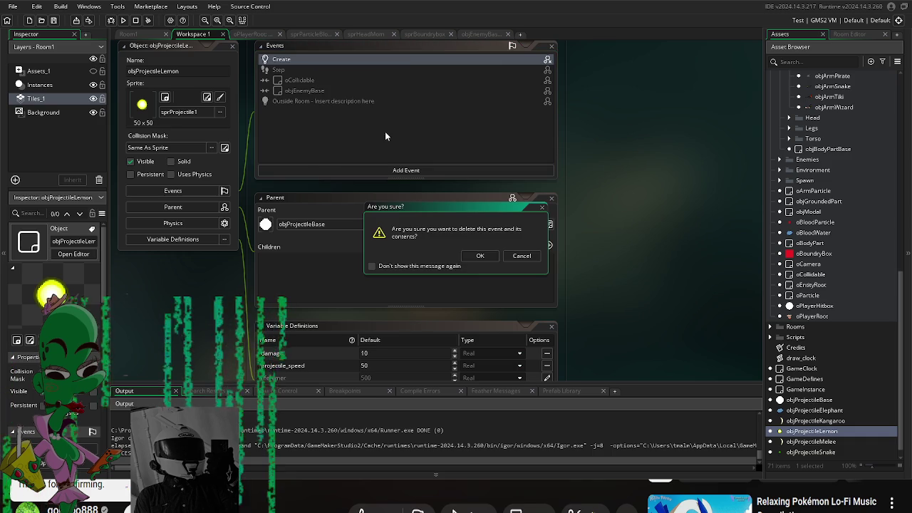
pyautogui.click(484, 258)
# - Override the inherited Create event with the parent's pasted code plus alarm[0] = 5
pyautogui.doubleClick(325, 88)
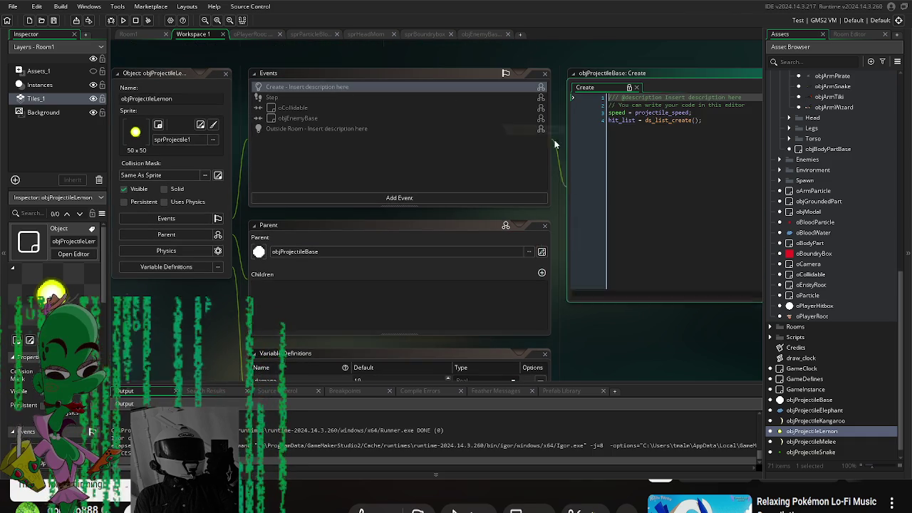
pyautogui.hotkey('ctrl', 'a')
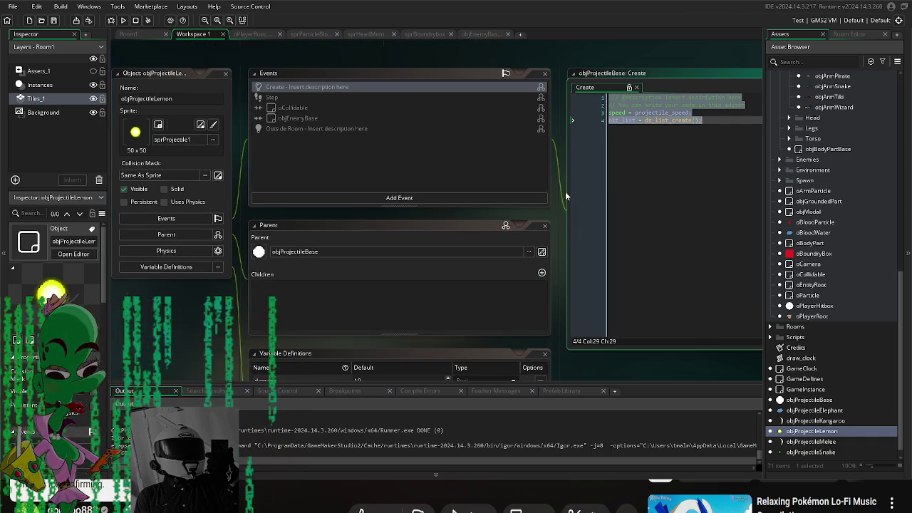
pyautogui.rightClick(332, 86)
pyautogui.click(360, 111)
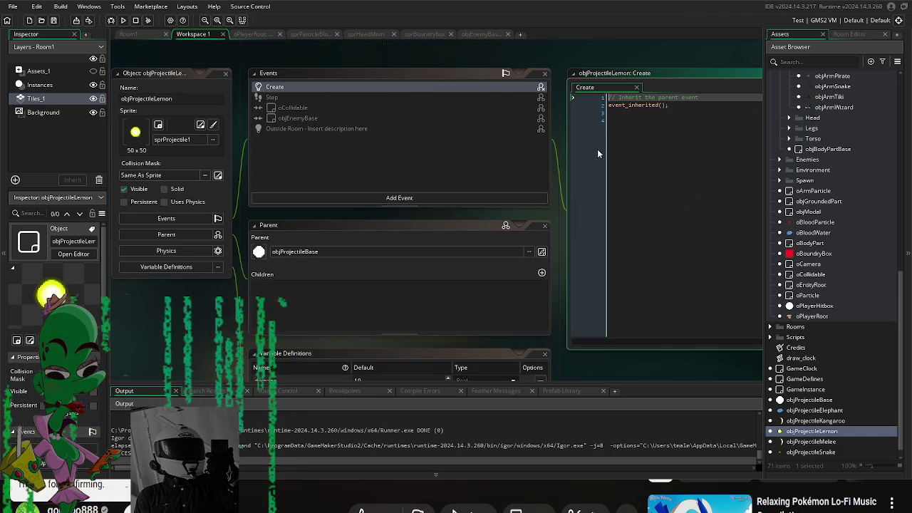
pyautogui.hotkey('ctrl', 'a')
pyautogui.hotkey('ctrl', 'v')
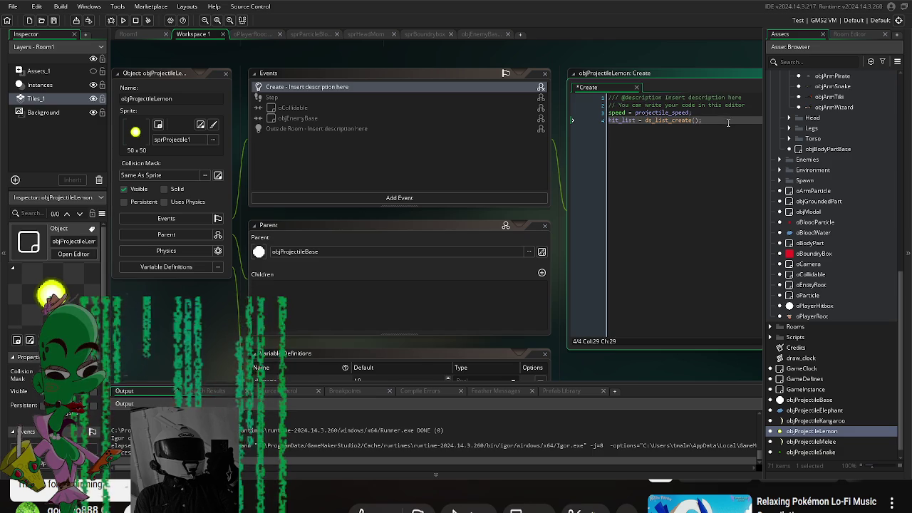
pyautogui.press('Return')
pyautogui.write('a_ma')
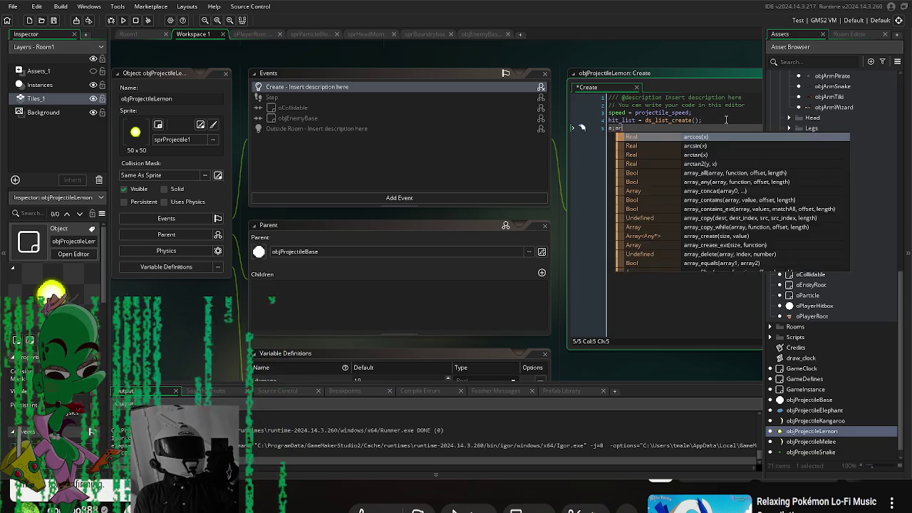
pyautogui.write('m')
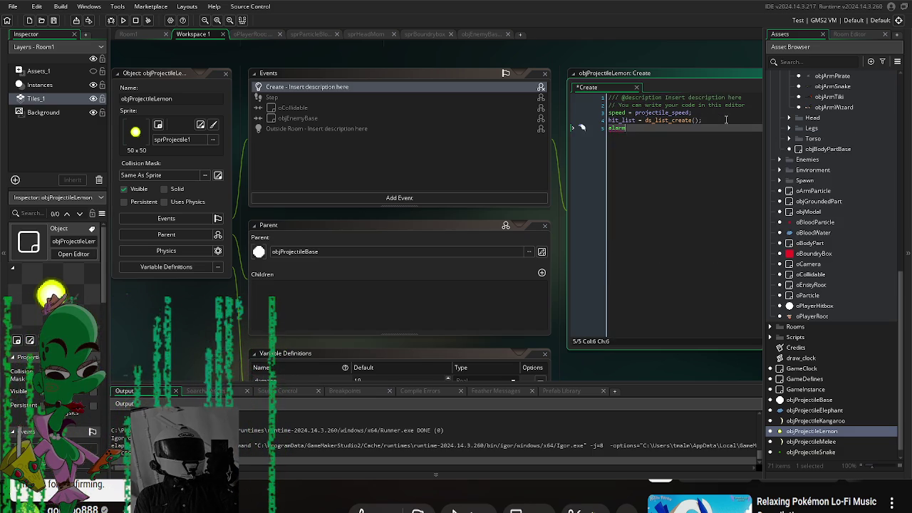
pyautogui.write('[0] =')
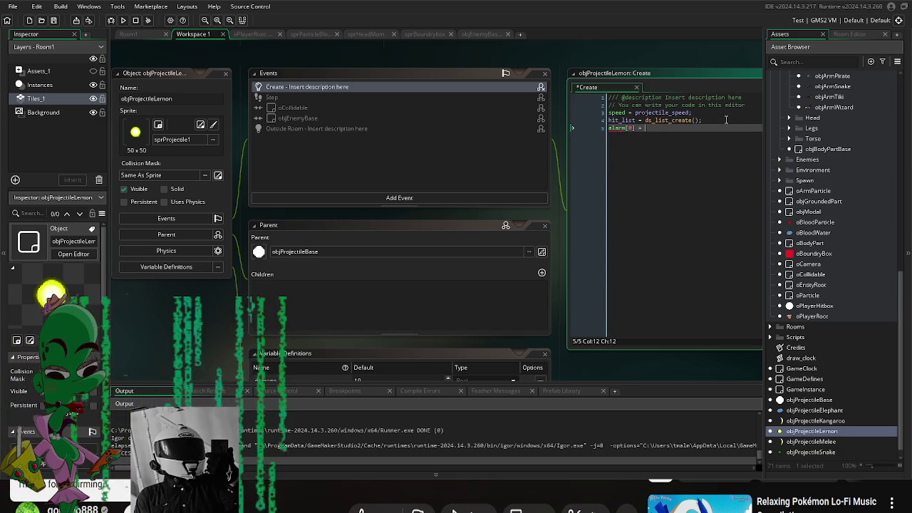
pyautogui.write(' 5;')
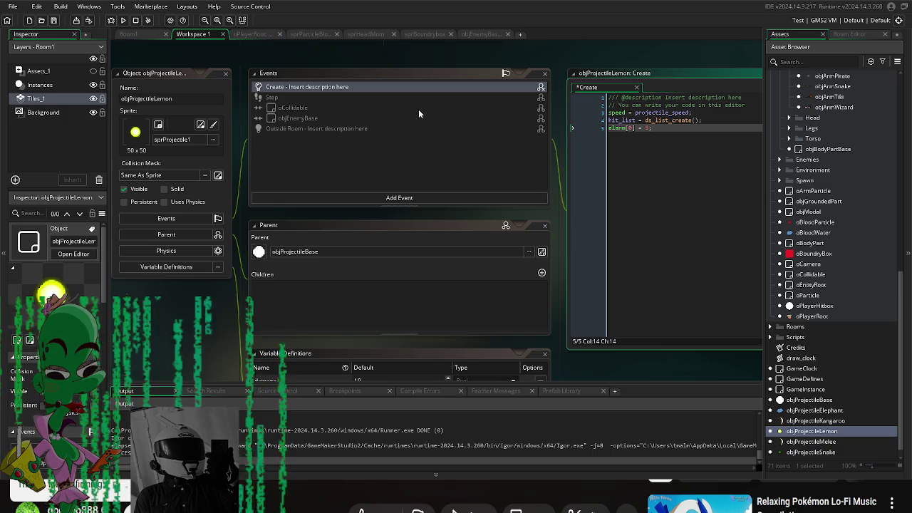
pyautogui.click(333, 198)
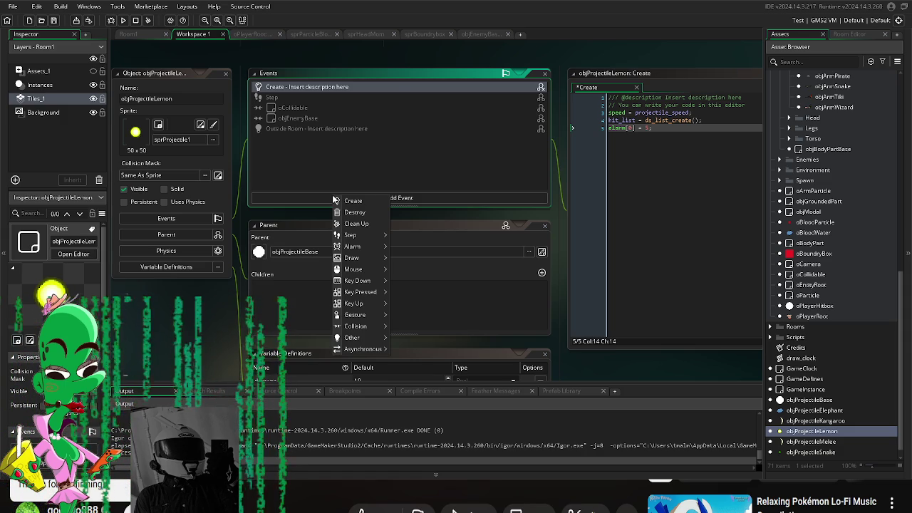
# - Add an Alarm 0 event to objProjectileLemon
pyautogui.click(573, 325)
pyautogui.moveTo(559, 300); pyautogui.dragTo(556, 313)
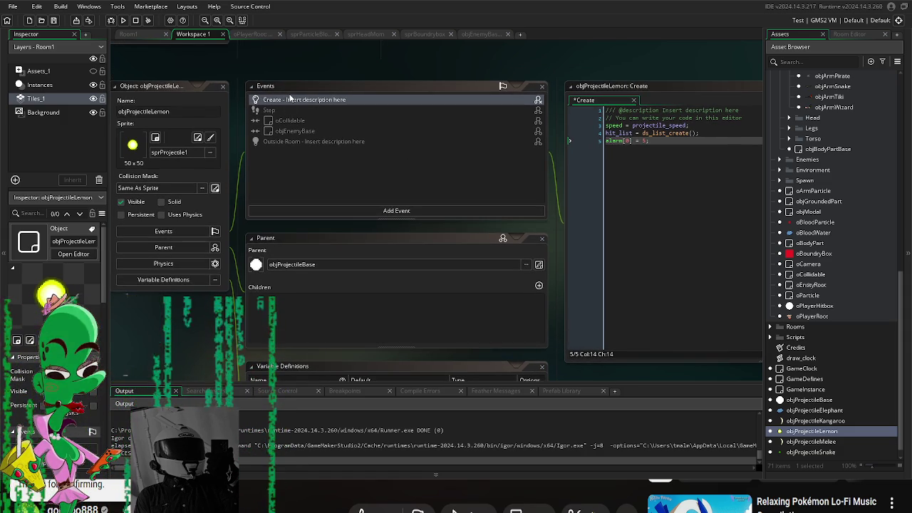
pyautogui.moveTo(557, 248); pyautogui.dragTo(551, 254)
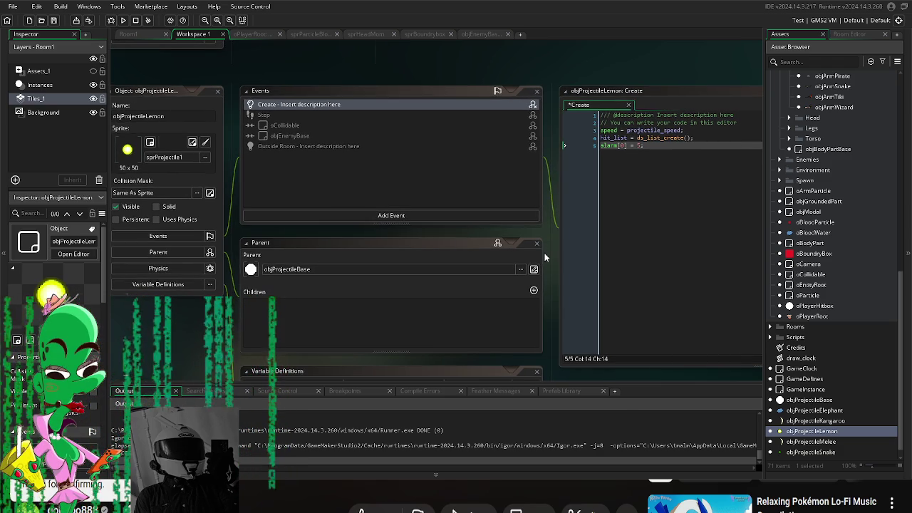
pyautogui.moveTo(548, 250)
pyautogui.mouseDown()
pyautogui.moveTo(551, 269)
pyautogui.moveTo(540, 271)
pyautogui.mouseUp()
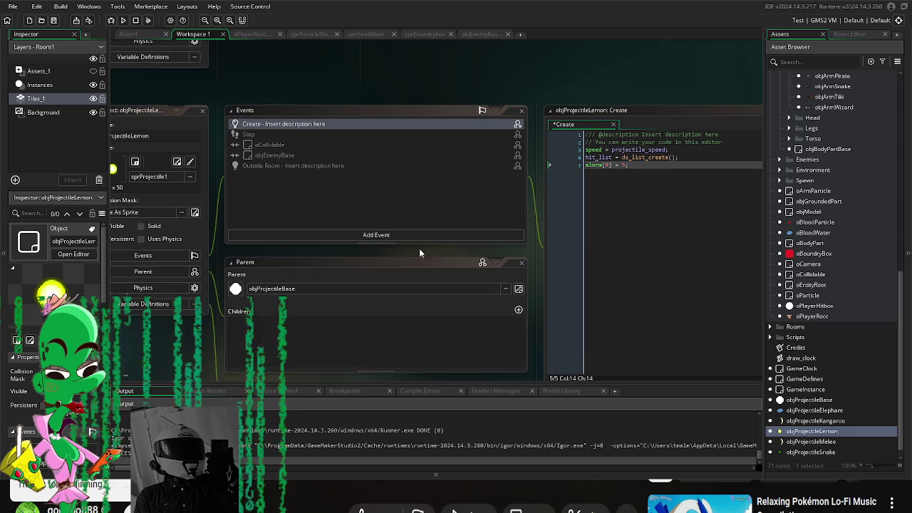
pyautogui.click(325, 235)
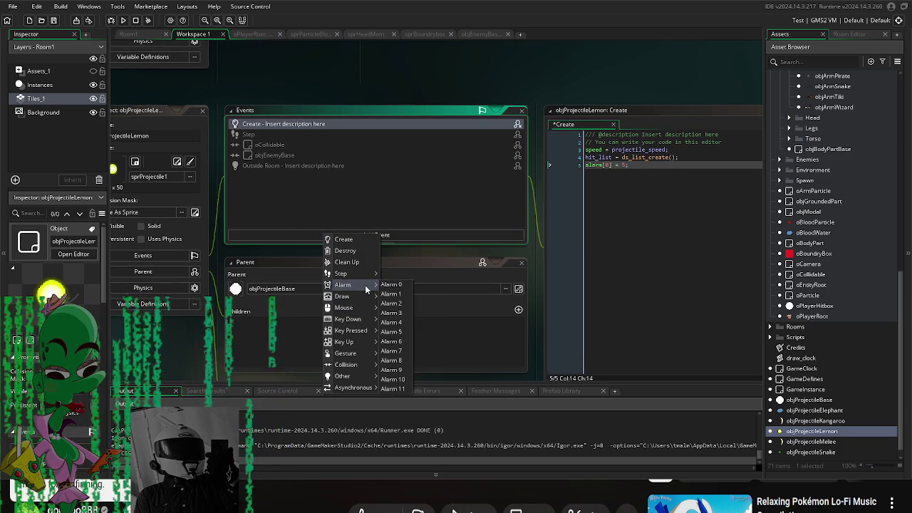
pyautogui.moveTo(365, 285)
pyautogui.click(399, 285)
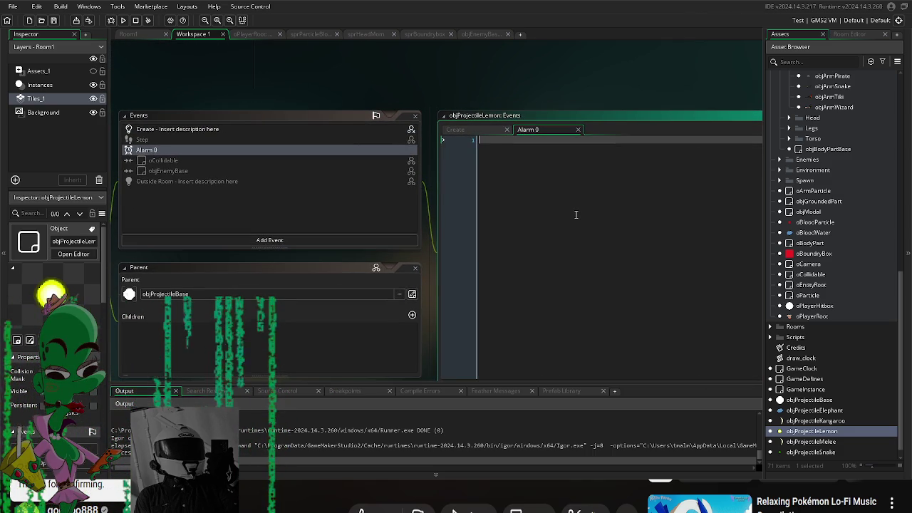
# - Start the Alarm 0 code with ParticleBurst(x, y, and select oBloodWater
pyautogui.write('particle')
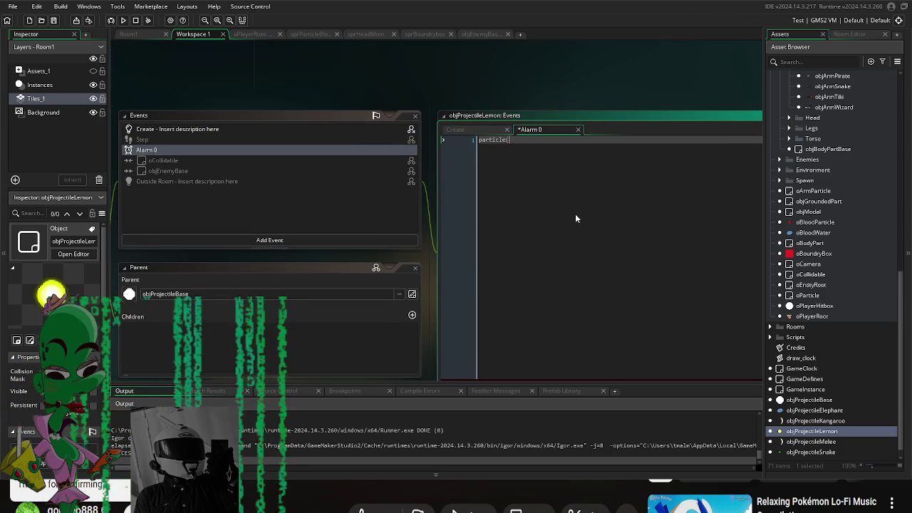
pyautogui.write('B')
pyautogui.press('Return')
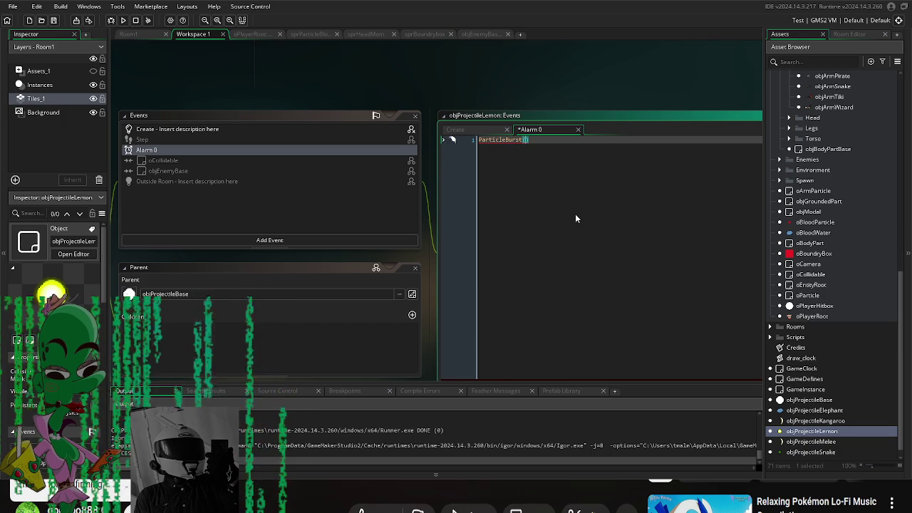
pyautogui.moveTo(562, 86); pyautogui.dragTo(450, 55)
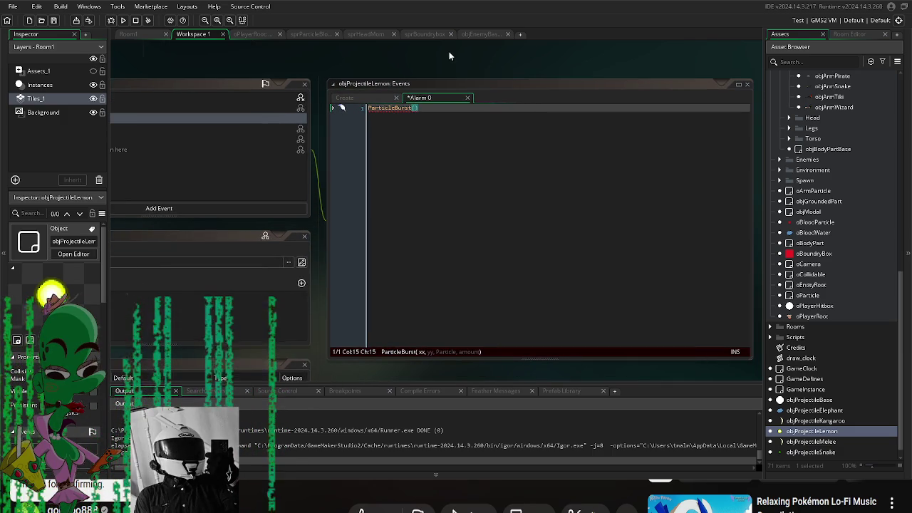
pyautogui.click(414, 108)
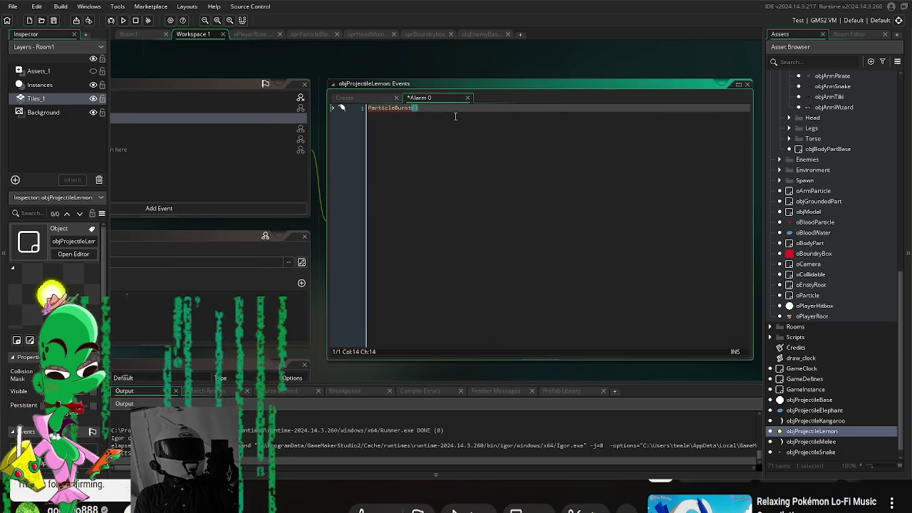
pyautogui.write('x, y,')
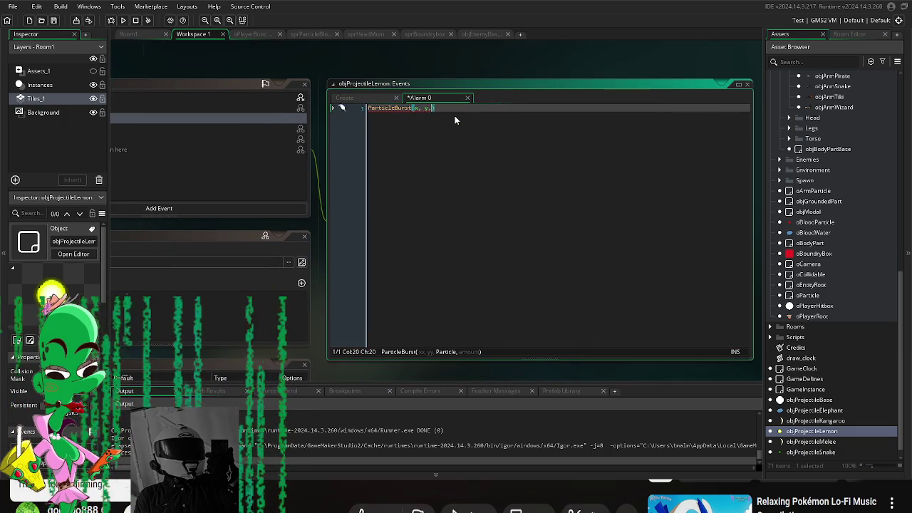
pyautogui.click(827, 234)
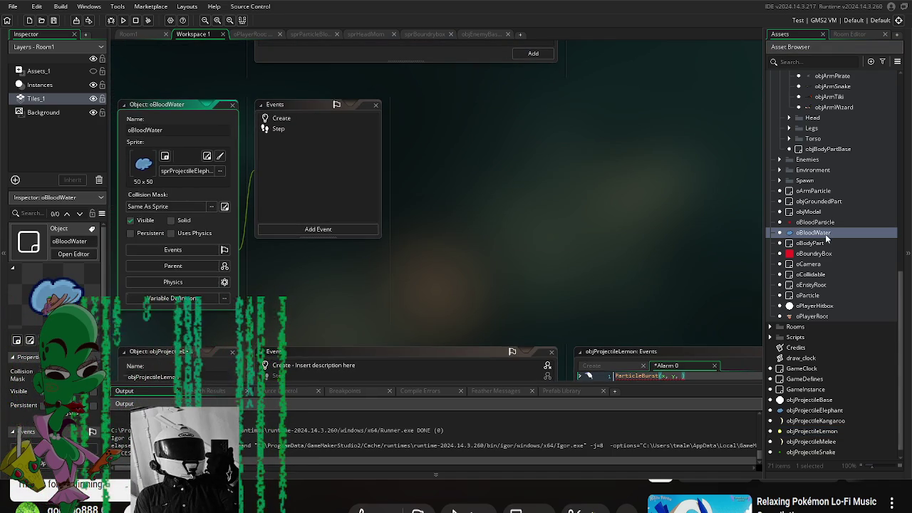
# - Duplicate oBloodWater as a new object named oBloodLemon
pyautogui.click(827, 235)
pyautogui.hotkey('ctrl', 'd')
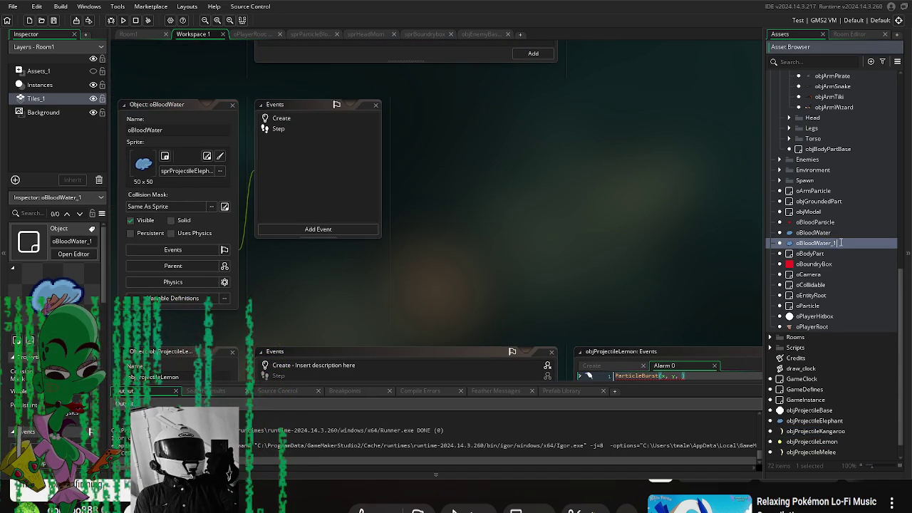
pyautogui.write('Lemon')
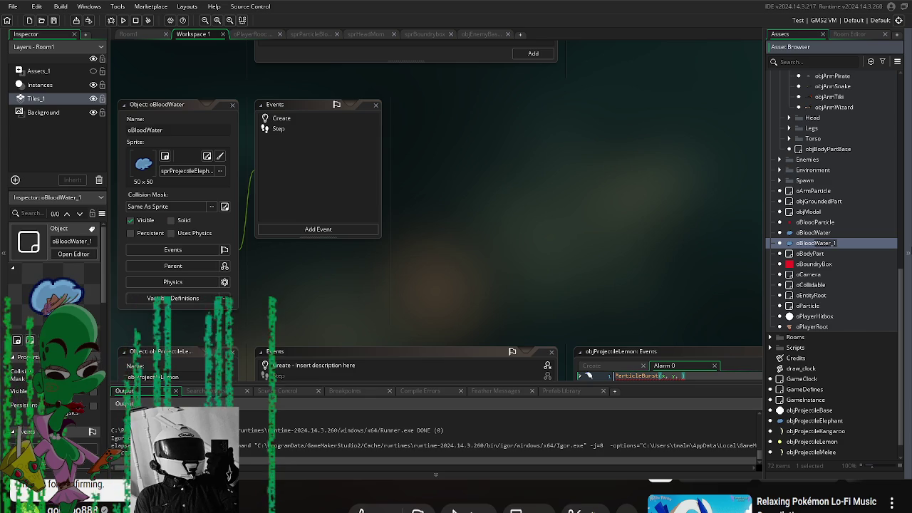
pyautogui.press('Return')
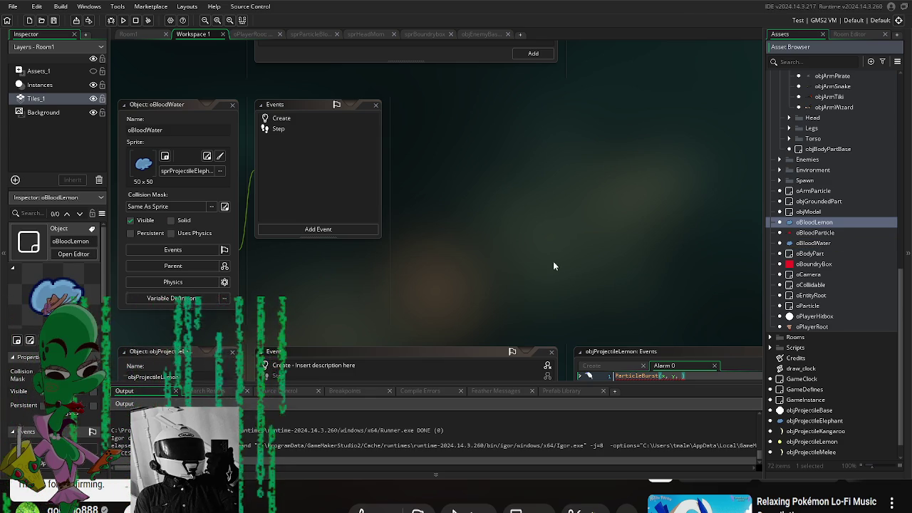
pyautogui.hscroll(-1, 560, 269)
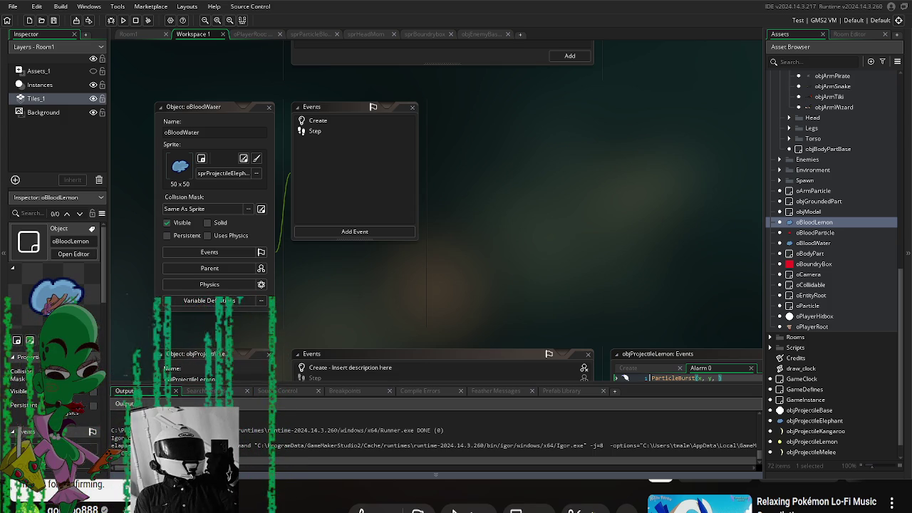
pyautogui.scroll(-1, 505, 254)
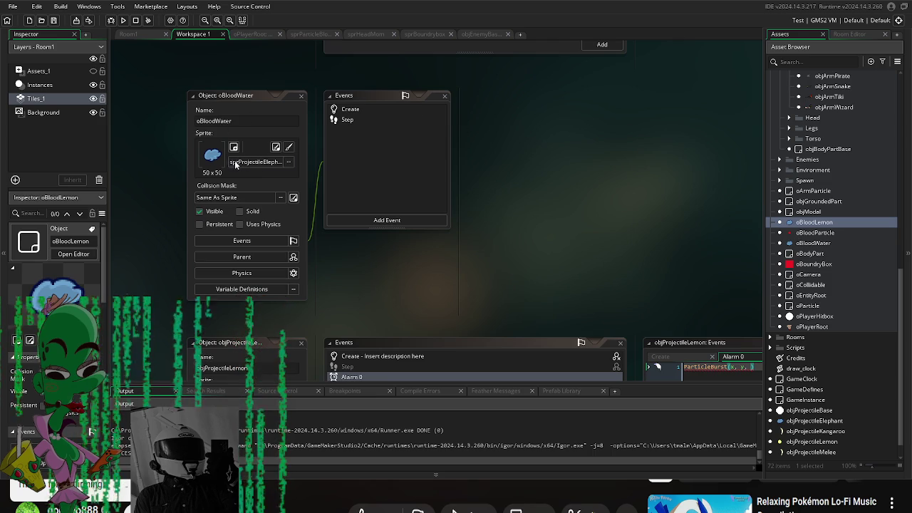
# - Give the object the sprProjectile1 sprite from Art > Sprites > Projectiles
pyautogui.click(235, 162)
pyautogui.doubleClick(334, 187)
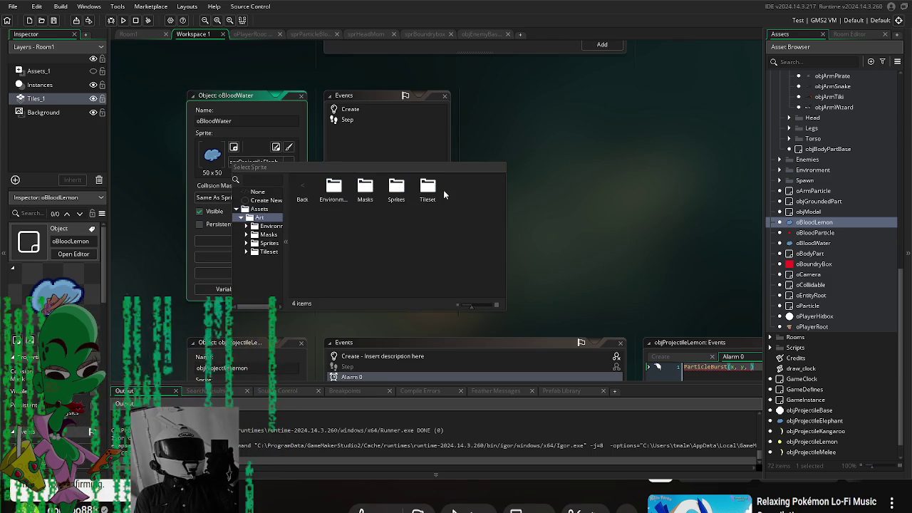
pyautogui.doubleClick(396, 187)
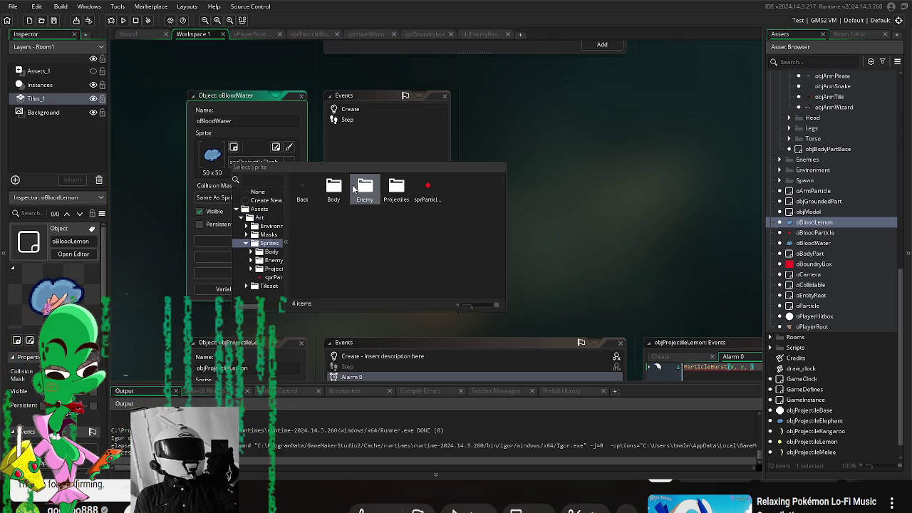
pyautogui.doubleClick(399, 188)
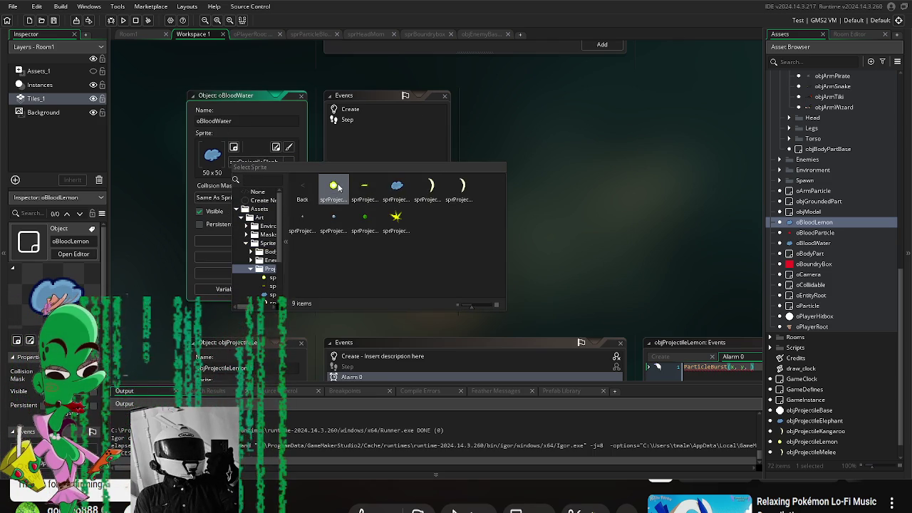
pyautogui.doubleClick(332, 186)
pyautogui.scroll(-1, 850, 385)
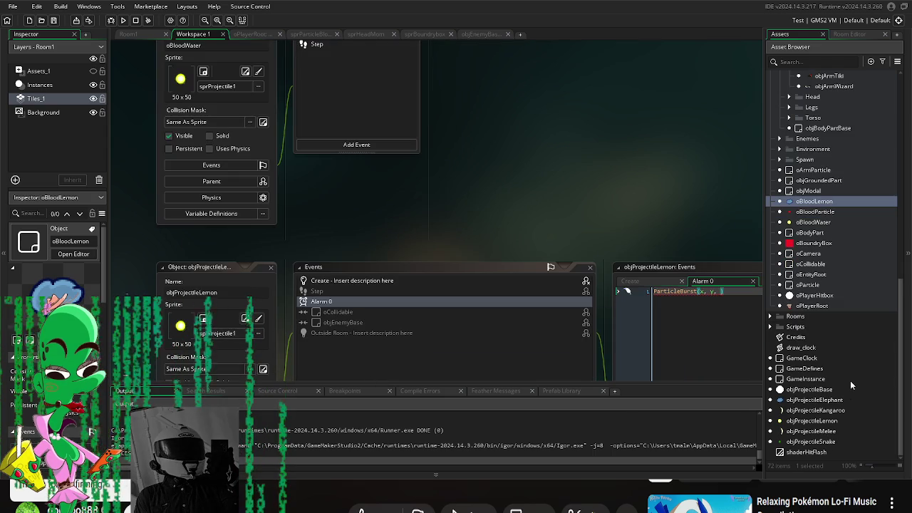
pyautogui.doubleClick(812, 421)
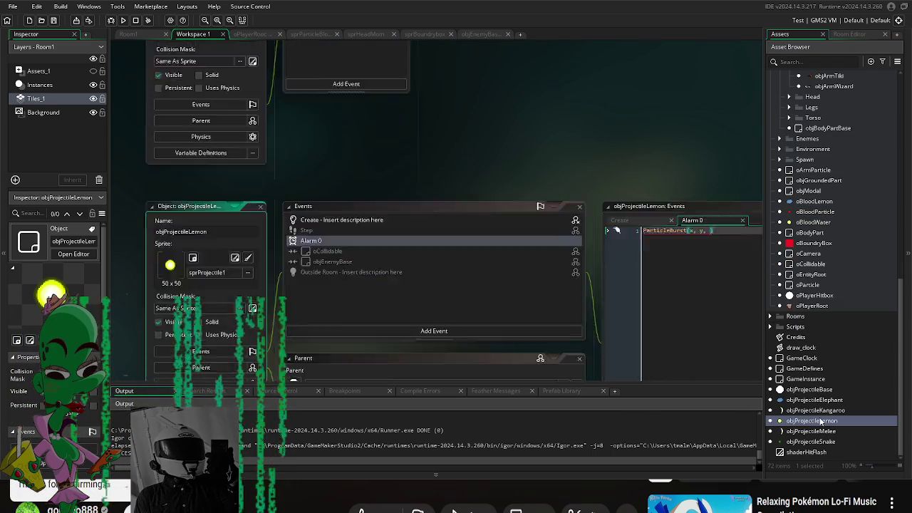
pyautogui.click(587, 97)
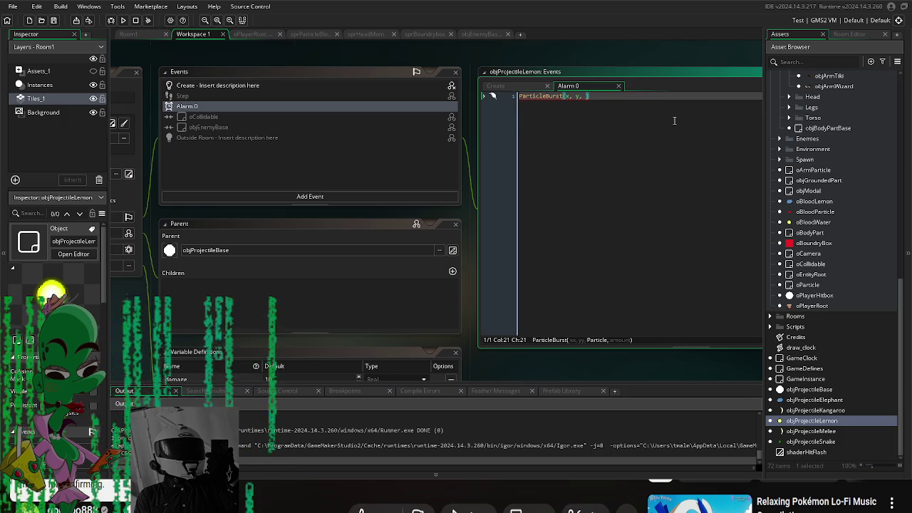
# - Complete the Alarm 0 call as ParticleBurst(x, y, oBloodLemon, 5)
pyautogui.write('p')
pyautogui.press('BackSpace')
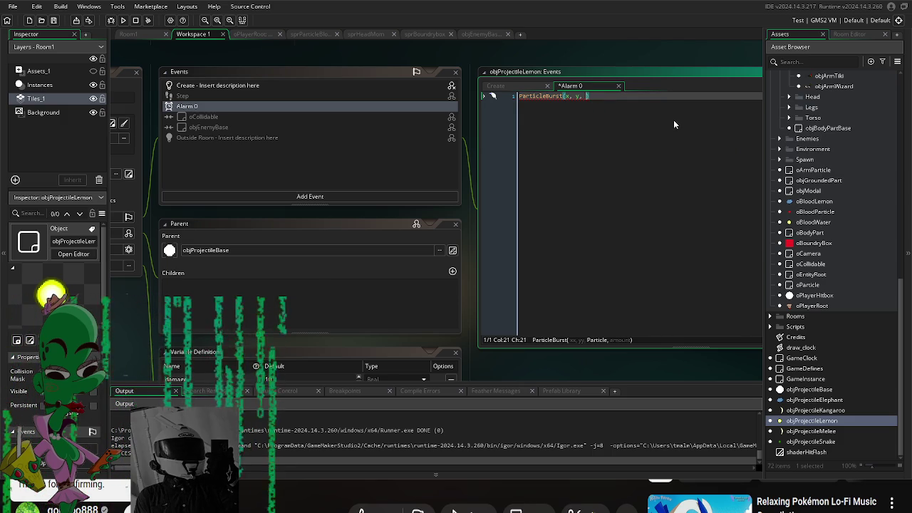
pyautogui.write('oBloodLemo')
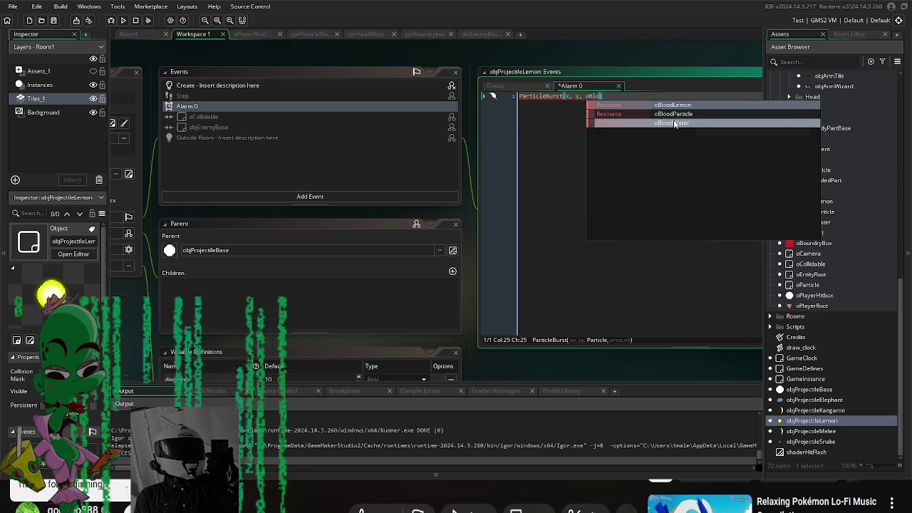
pyautogui.press('Return')
pyautogui.write(', ')
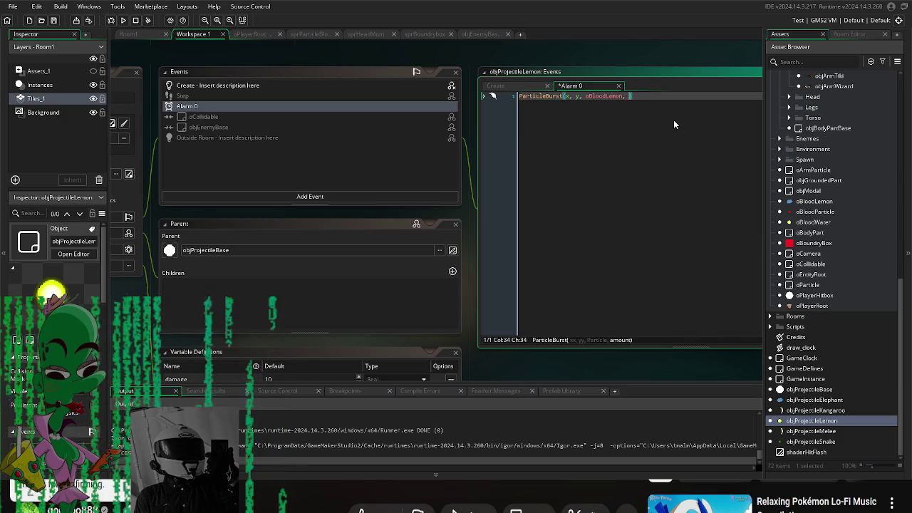
pyautogui.write('10')
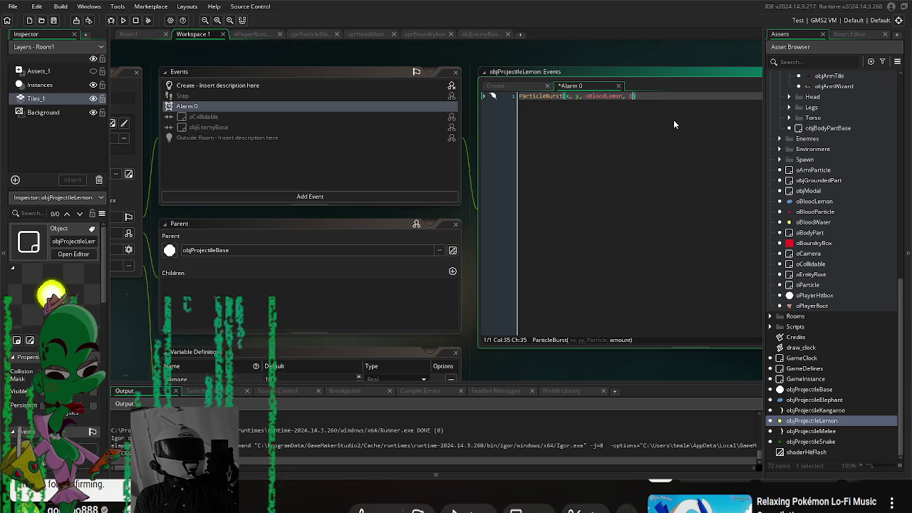
pyautogui.press('BackSpace')
pyautogui.press('BackSpace')
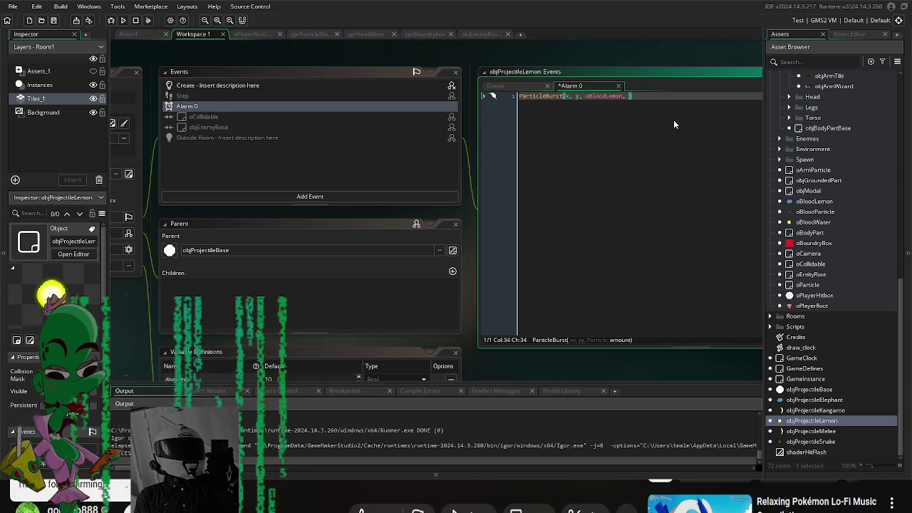
pyautogui.write('5')
# - Add alarm[0] = 3 below the ParticleBurst line so the burst repeats
pyautogui.press('Return')
pyautogui.write('ala')
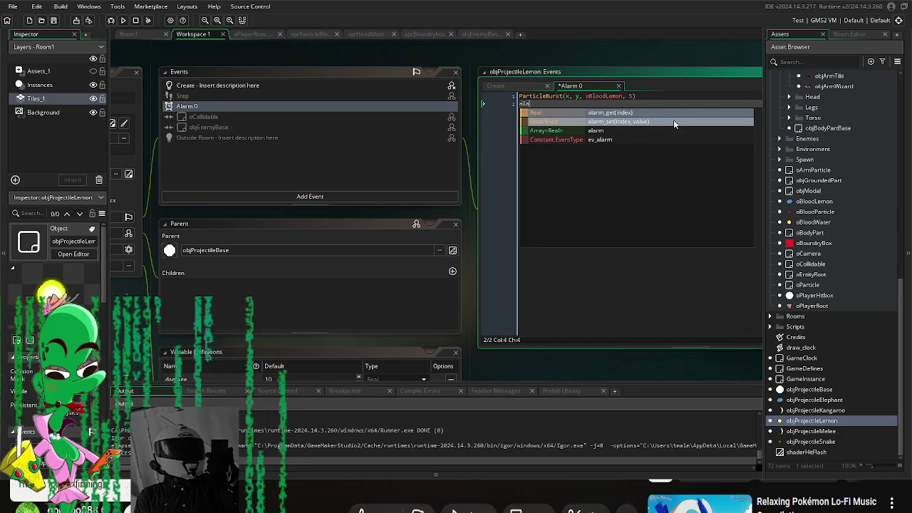
pyautogui.write('rm[0]')
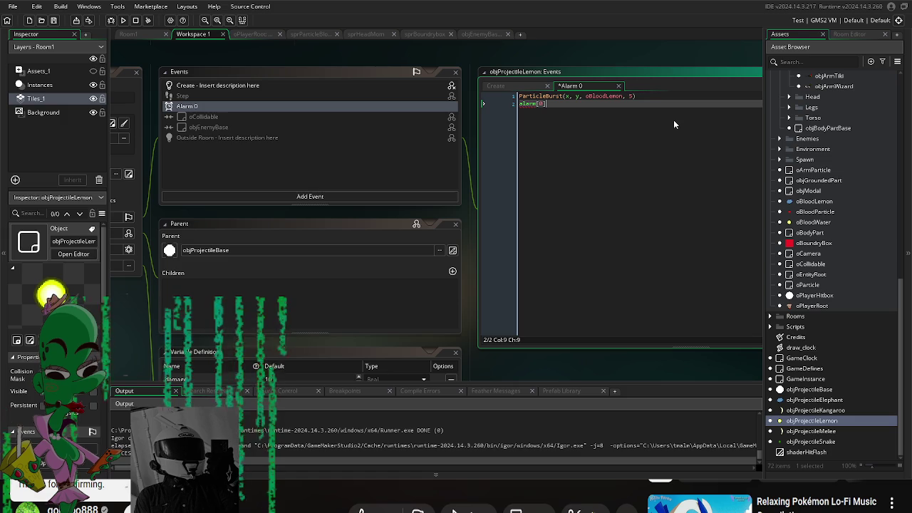
pyautogui.write('  =')
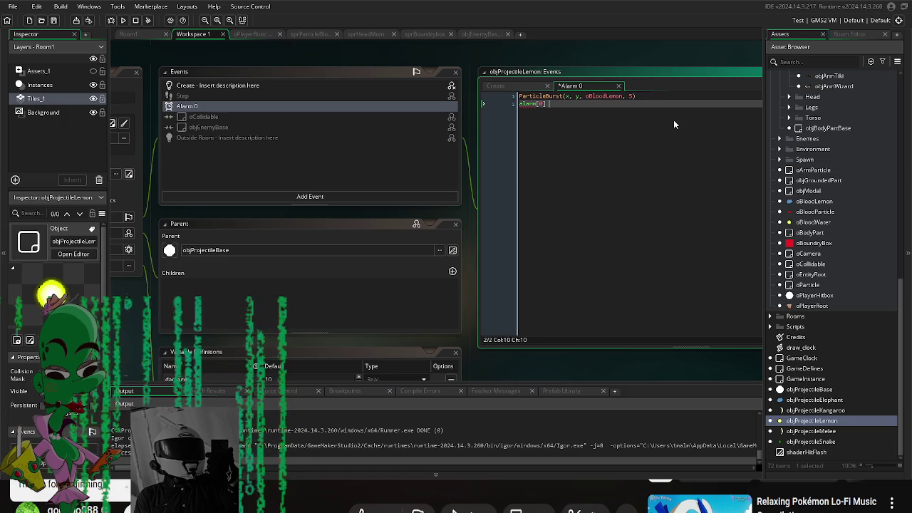
pyautogui.write(' 1')
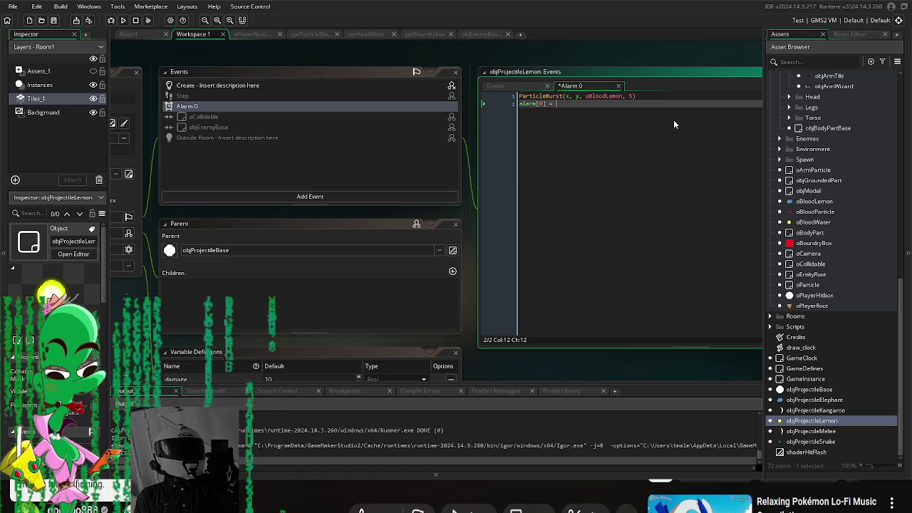
pyautogui.press('BackSpace')
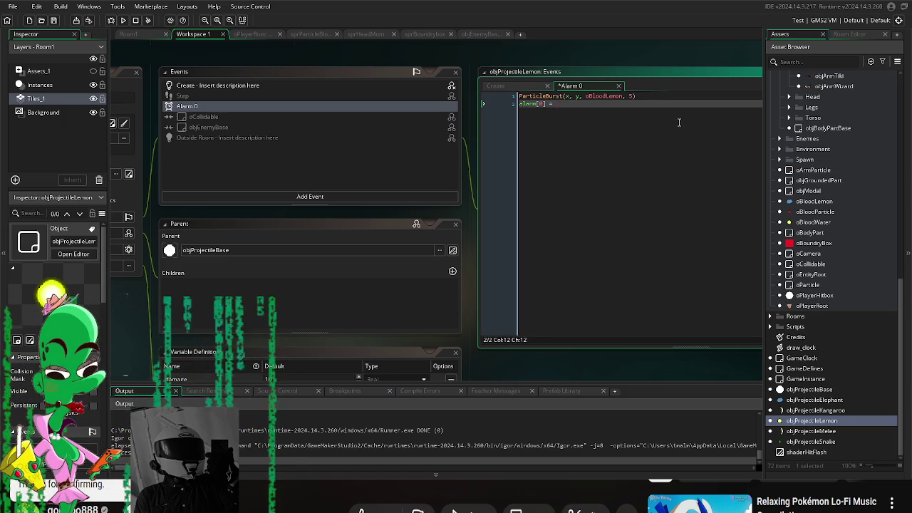
pyautogui.write('3')
pyautogui.click(632, 95)
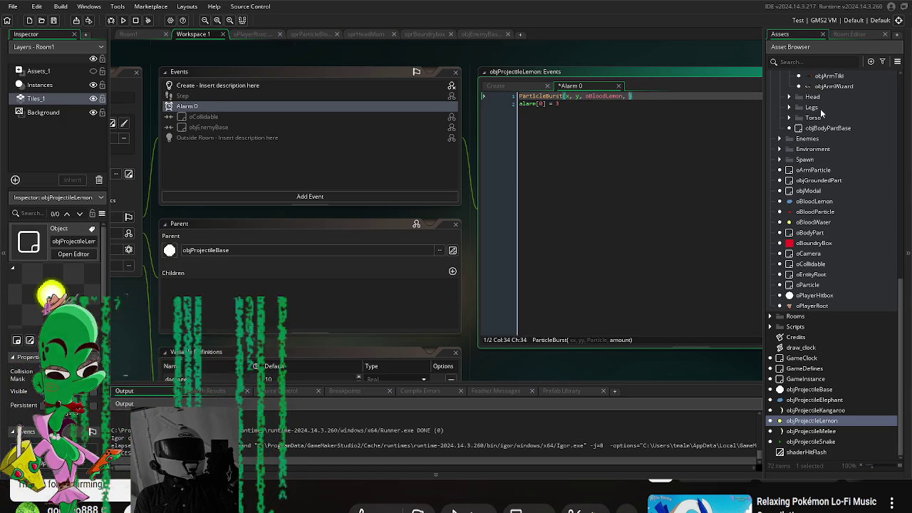
pyautogui.write('3')
pyautogui.click(257, 85)
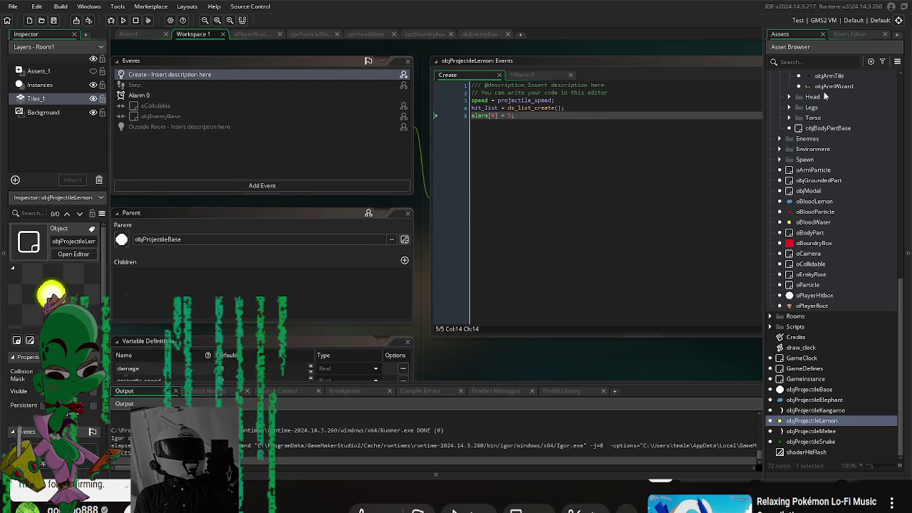
# - Switch objArmLemon's projectile_object to objProjectileLemon and playtest the lemon arm
pyautogui.scroll(5, 831, 143)
pyautogui.doubleClick(845, 178)
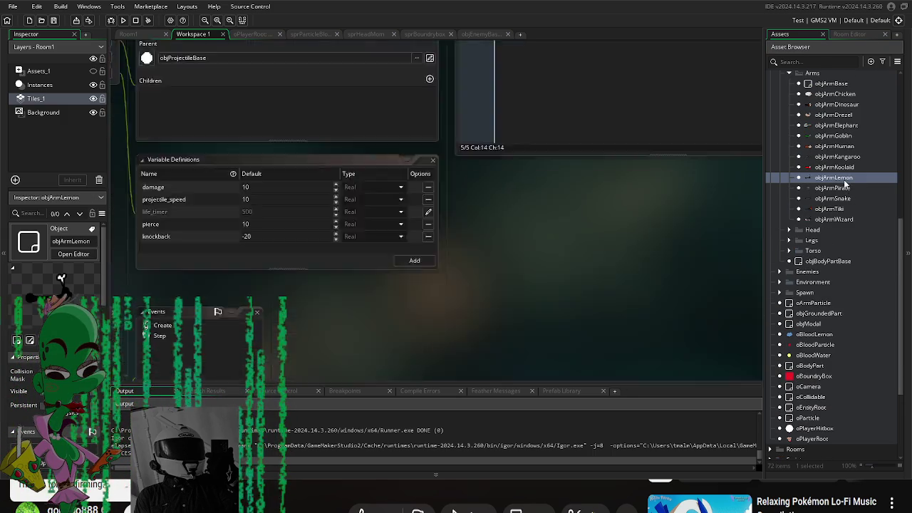
pyautogui.scroll(-2, 396, 260)
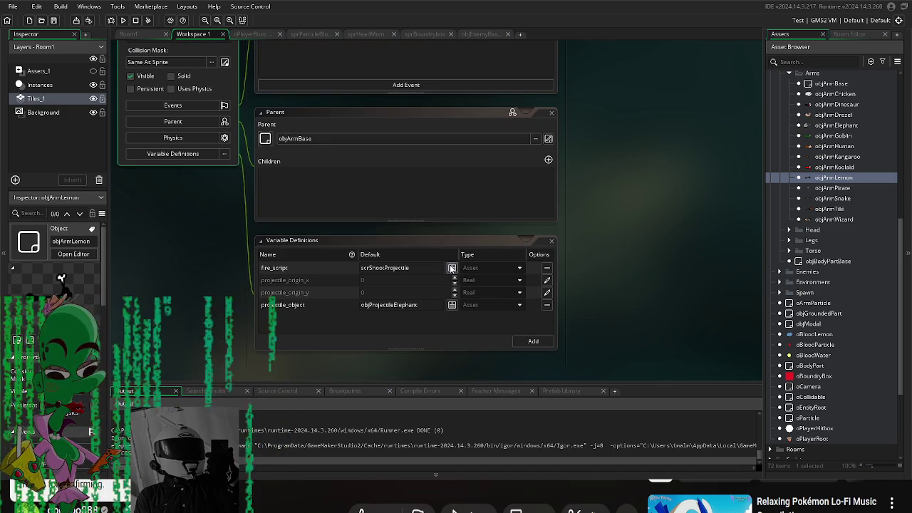
pyautogui.click(452, 305)
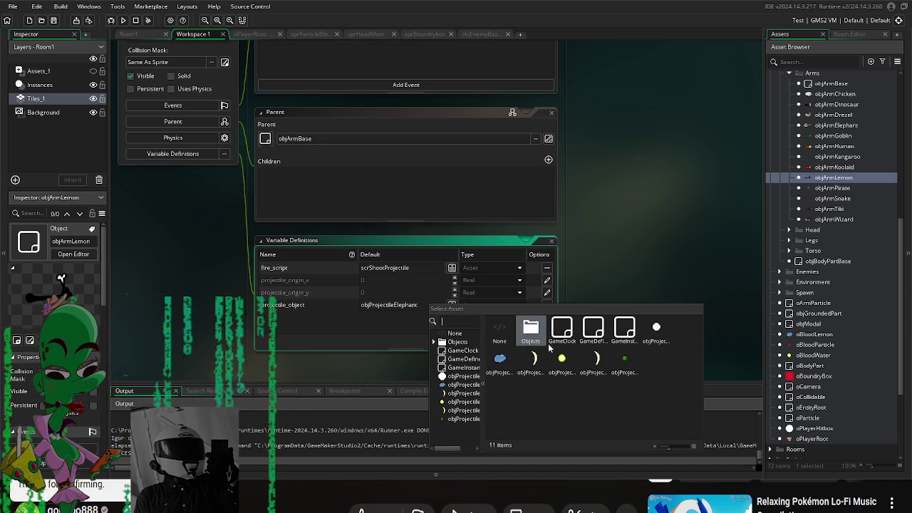
pyautogui.click(593, 357)
pyautogui.click(124, 20)
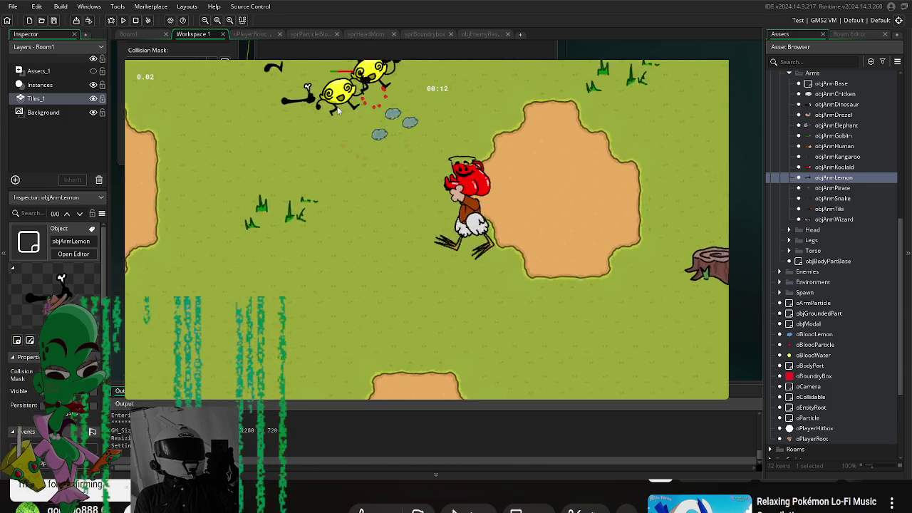
pyautogui.press('Escape')
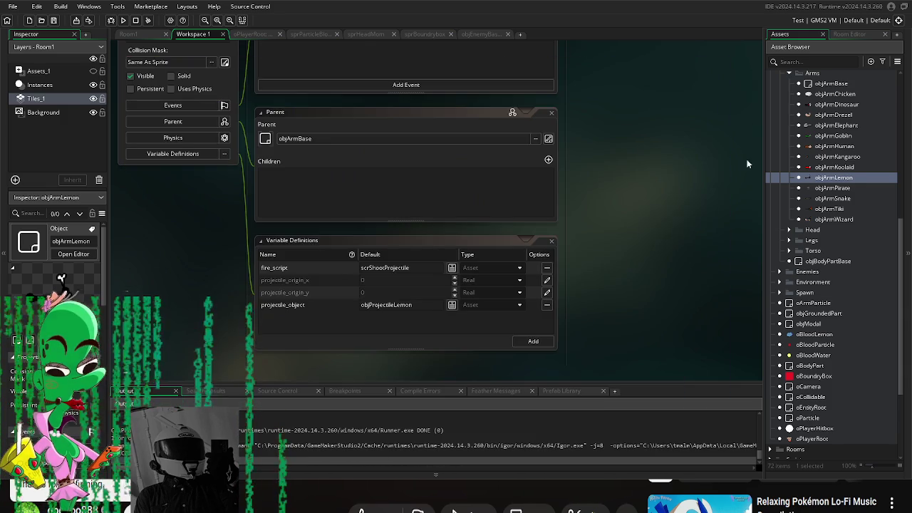
# - Assign sprProjectile1 from Sprites > Projectiles to oBloodLemon, then playtest the new blood
pyautogui.scroll(-5, 846, 412)
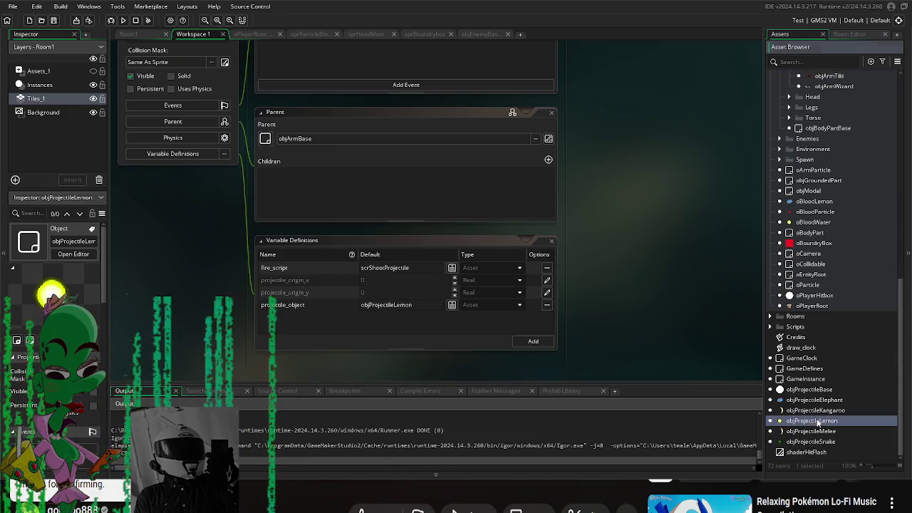
pyautogui.doubleClick(815, 201)
pyautogui.click(171, 171)
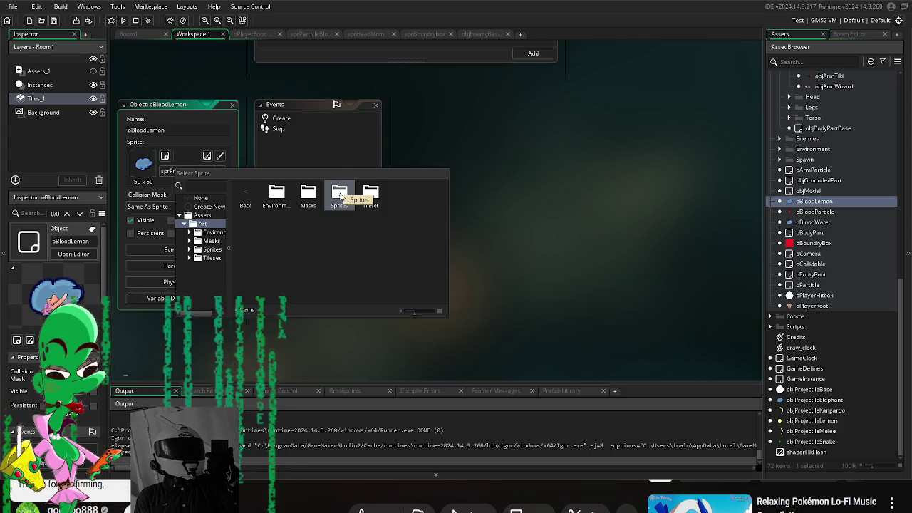
pyautogui.doubleClick(341, 196)
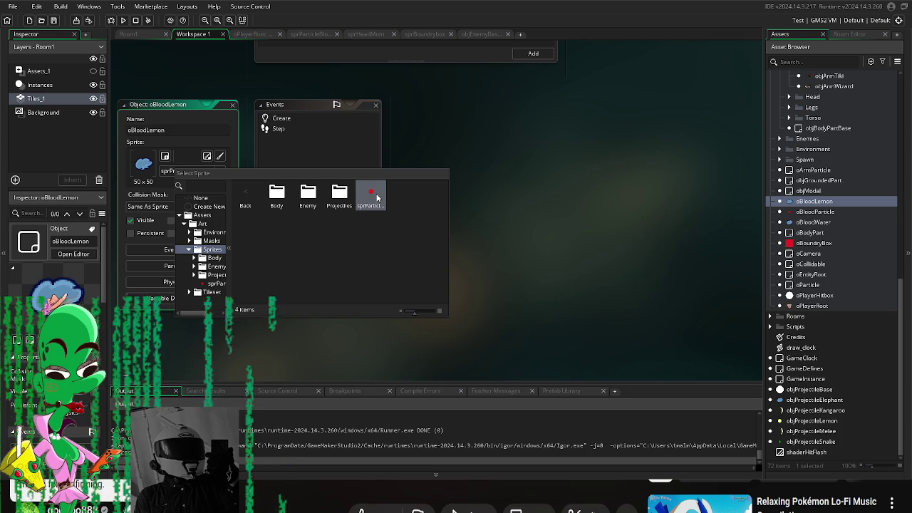
pyautogui.doubleClick(340, 194)
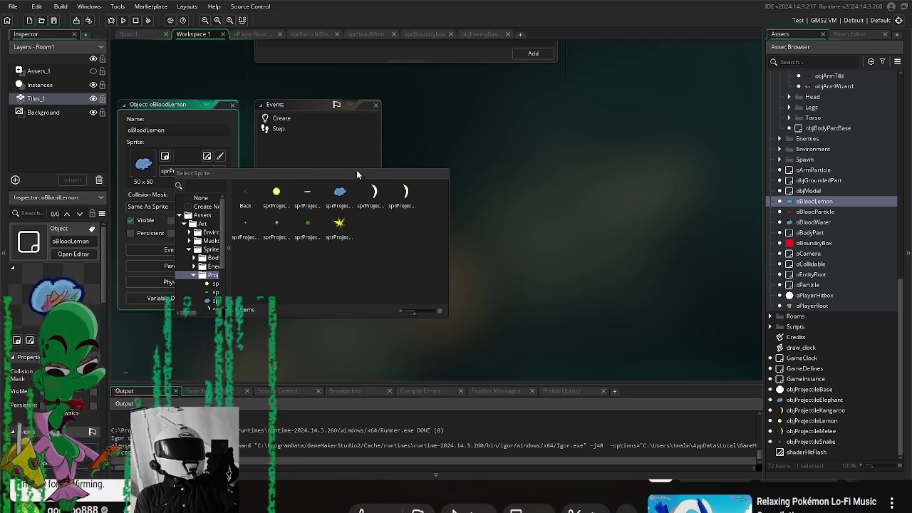
pyautogui.doubleClick(277, 193)
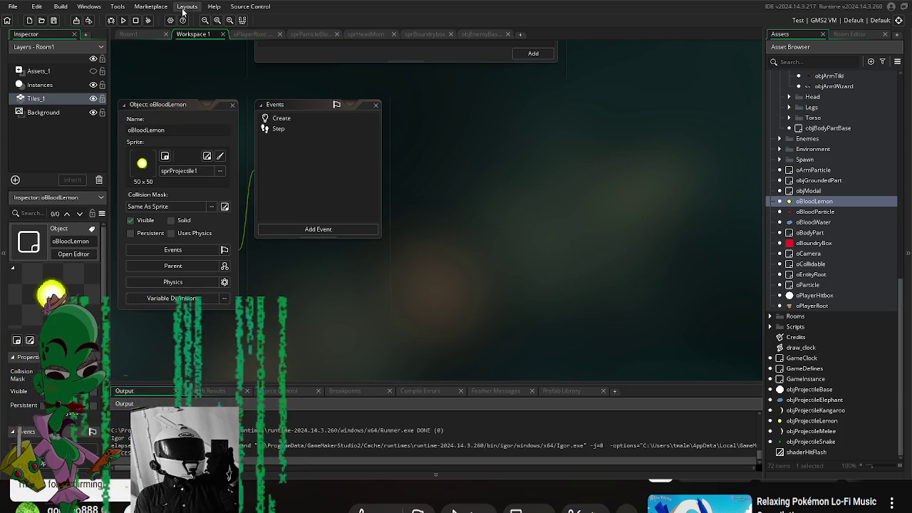
pyautogui.click(123, 20)
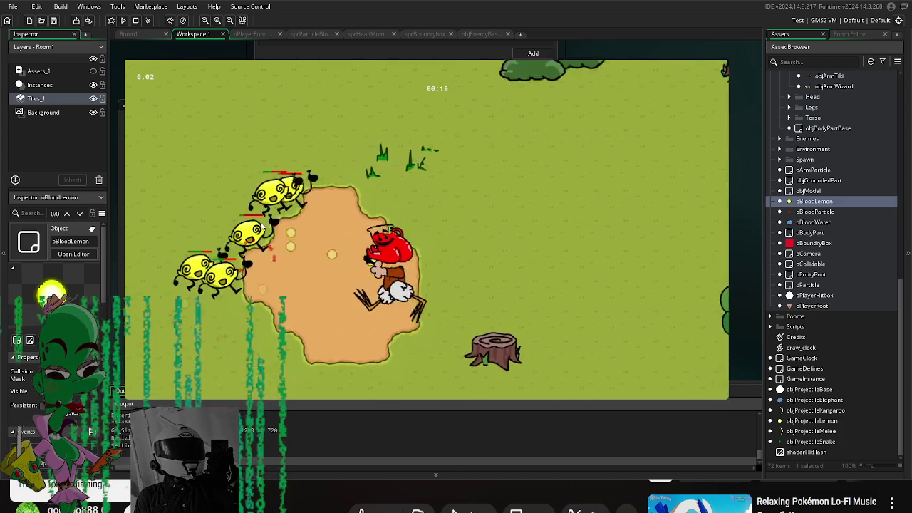
pyautogui.press('Escape')
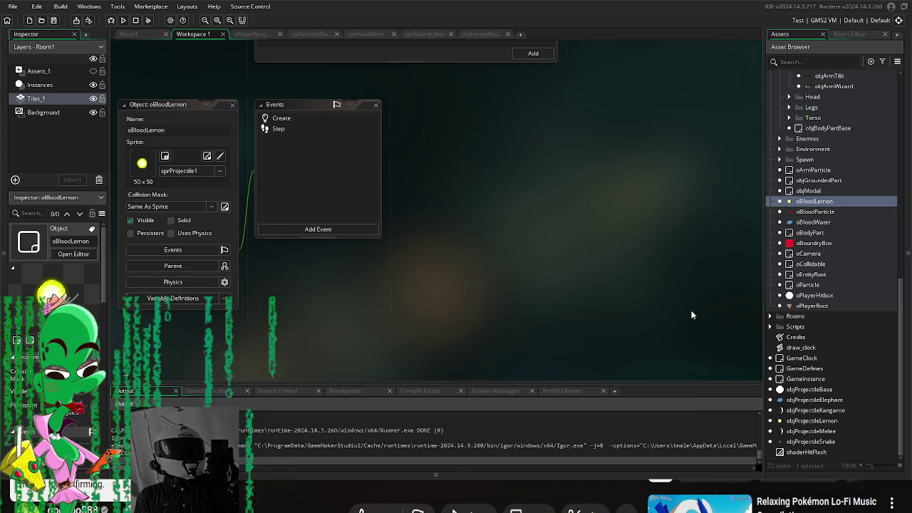
# - Change the ParticleBurst count in objProjectileLemon's Alarm 0 from 3 to 1
pyautogui.doubleClick(834, 422)
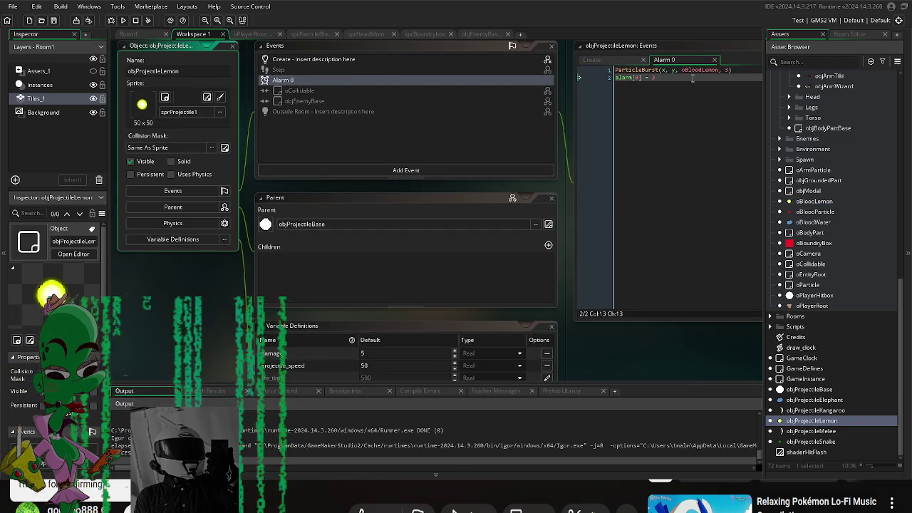
pyautogui.click(731, 70)
pyautogui.press('Delete')
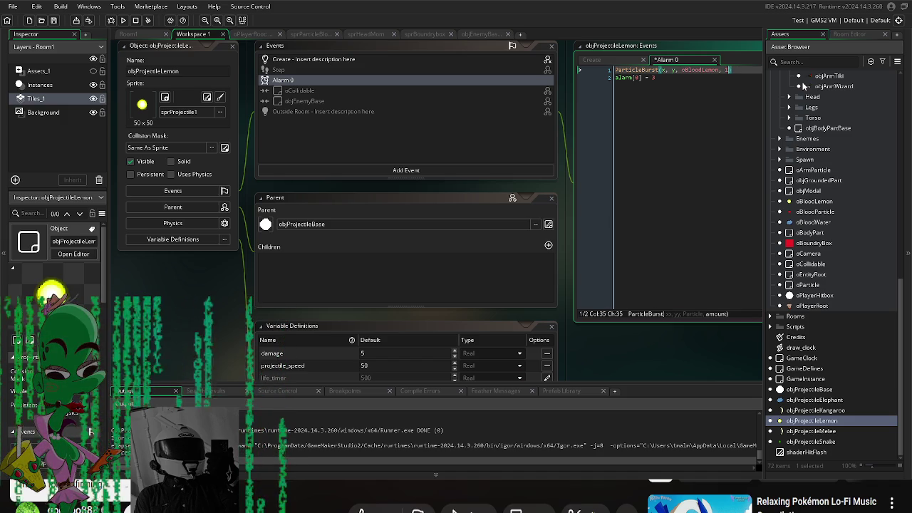
pyautogui.write('1')
pyautogui.press('Down')
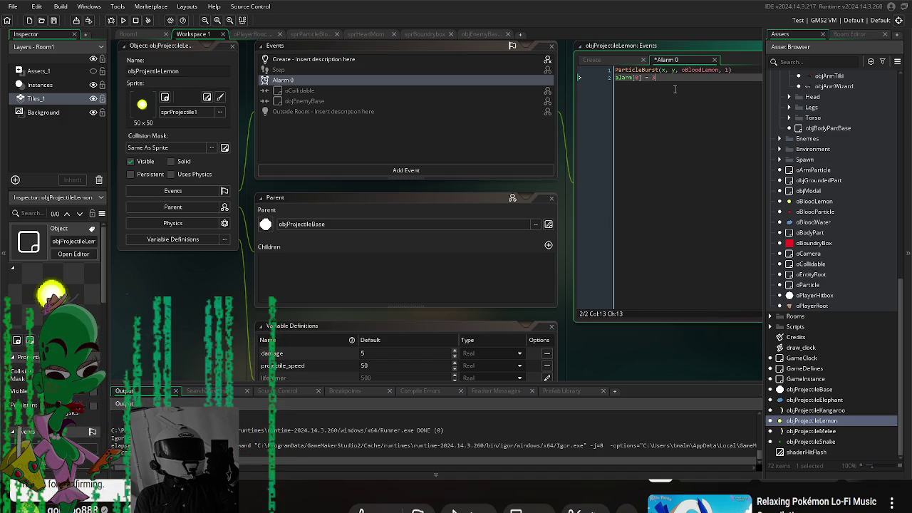
# - Playtest with F5, walking toward the lemon enemies and swinging a melee attack
pyautogui.press('F5')
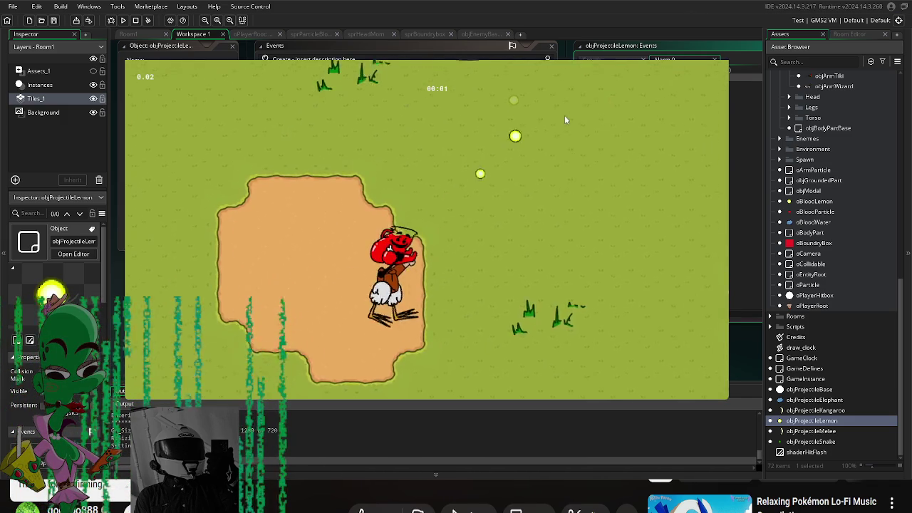
pyautogui.press('a')
pyautogui.press('w')
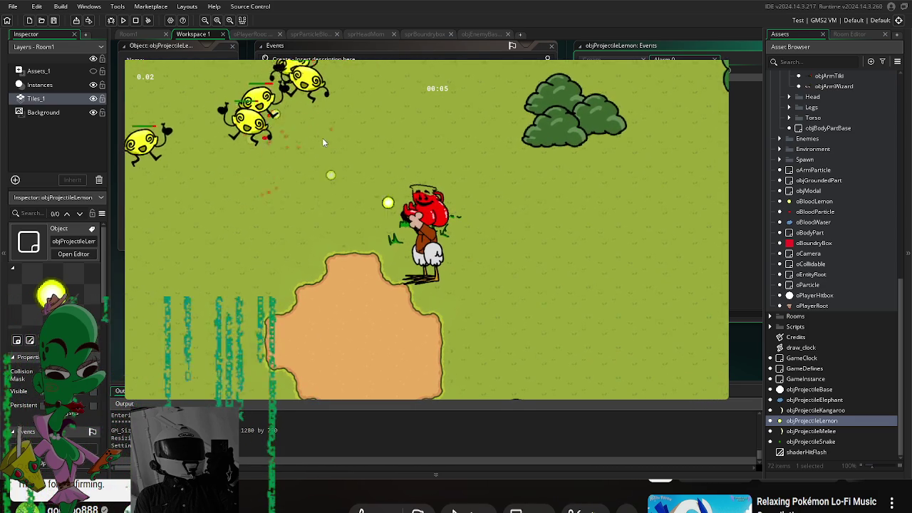
pyautogui.press('d')
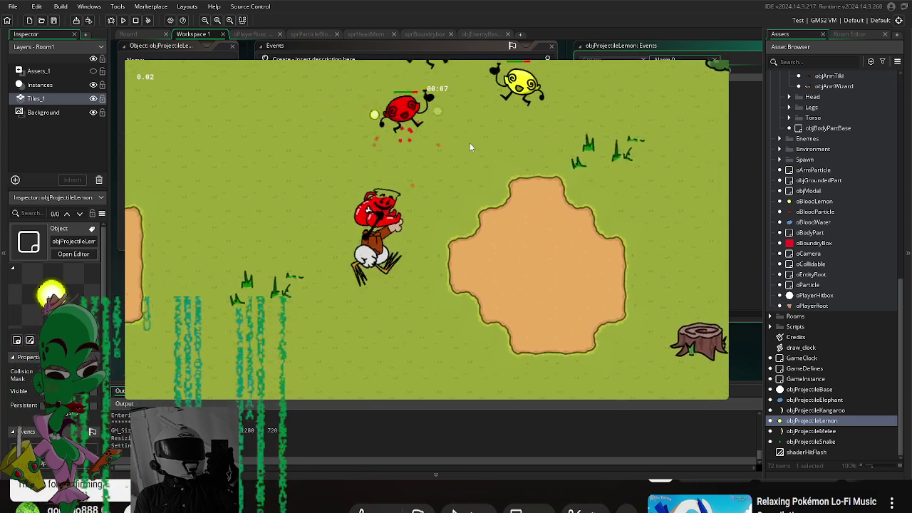
pyautogui.press('s')
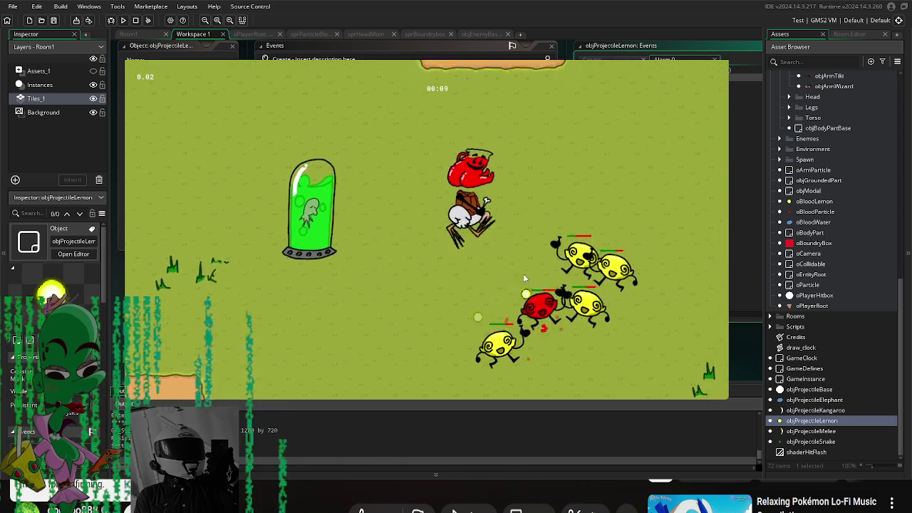
pyautogui.press('w')
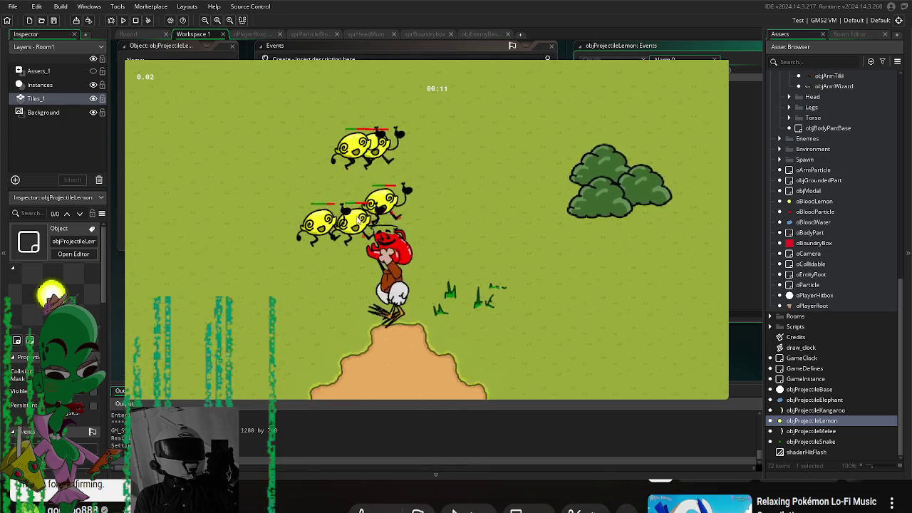
pyautogui.press('w')
pyautogui.press('d')
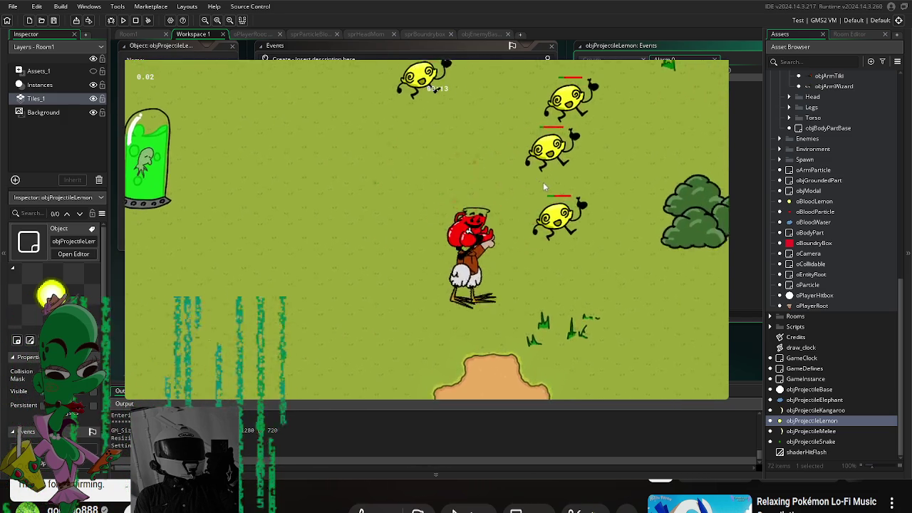
pyautogui.click(422, 134)
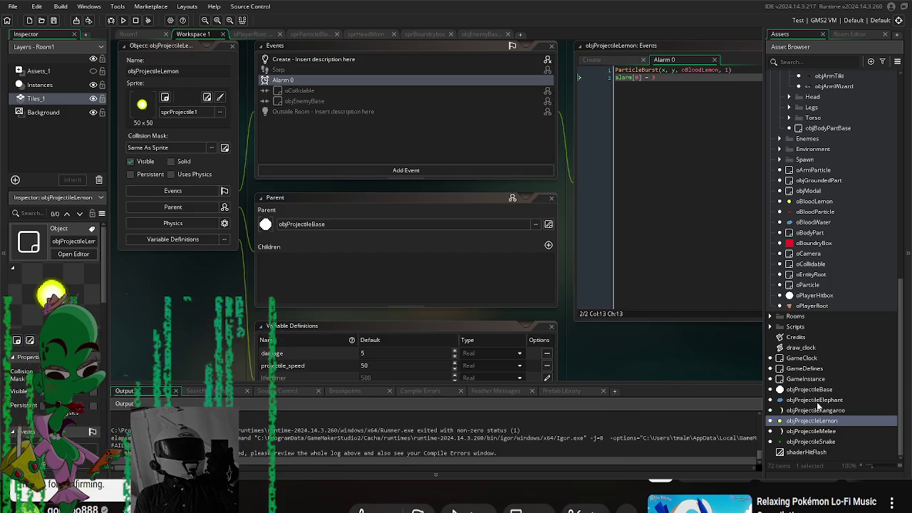
# - Override objProjectileElephant's inherited life_timer with a value of 50
pyautogui.scroll(-3, 722, 348)
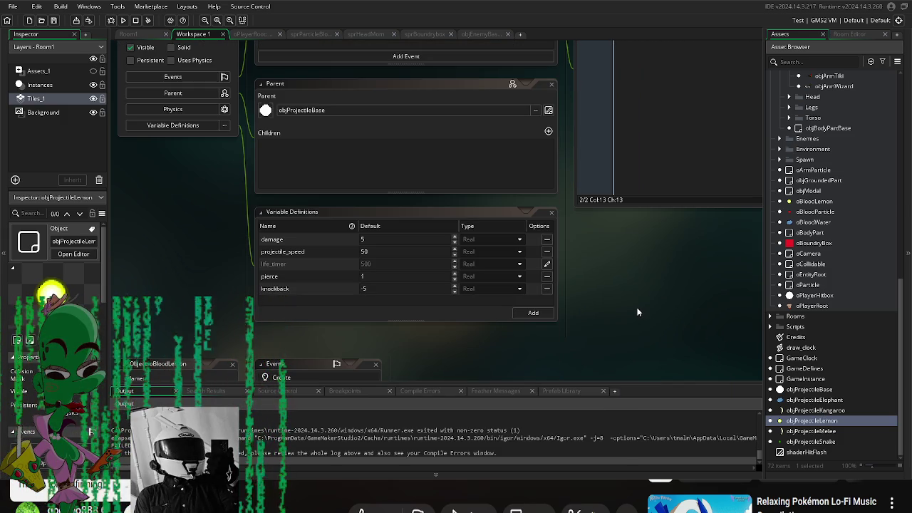
pyautogui.doubleClick(834, 400)
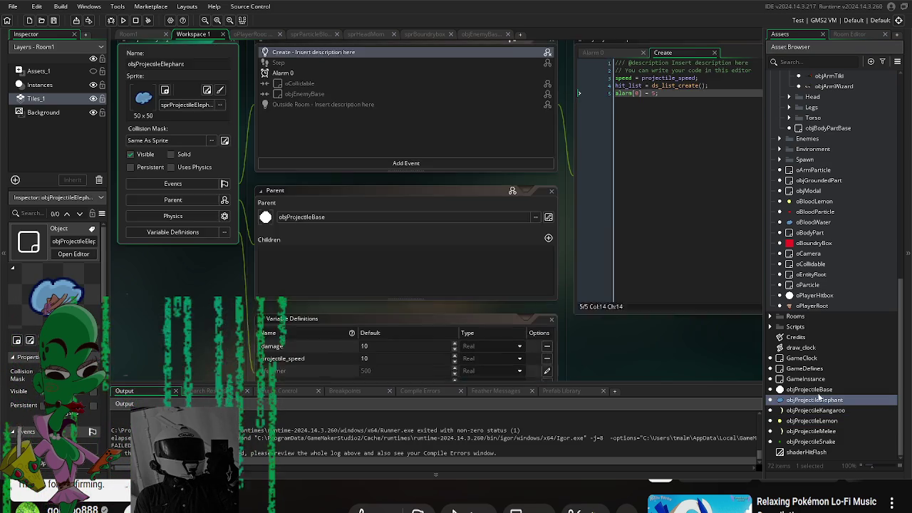
pyautogui.scroll(-3, 604, 345)
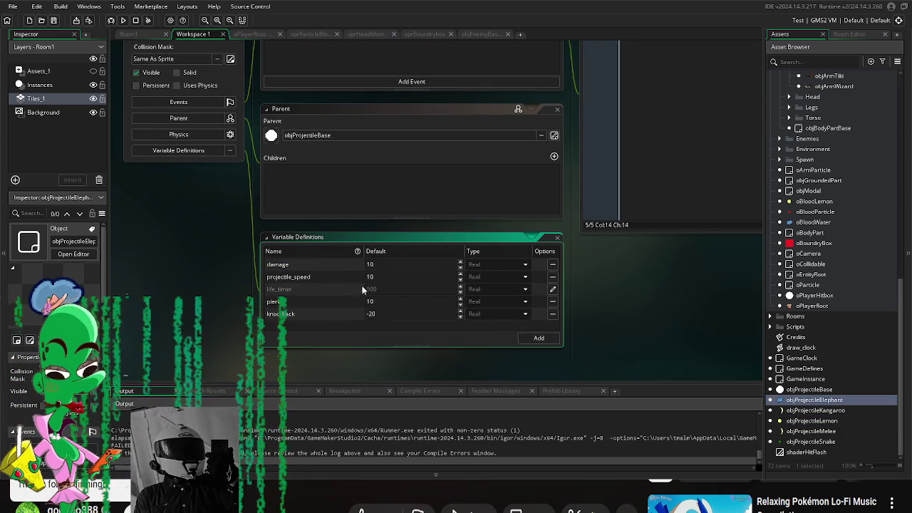
pyautogui.click(553, 289)
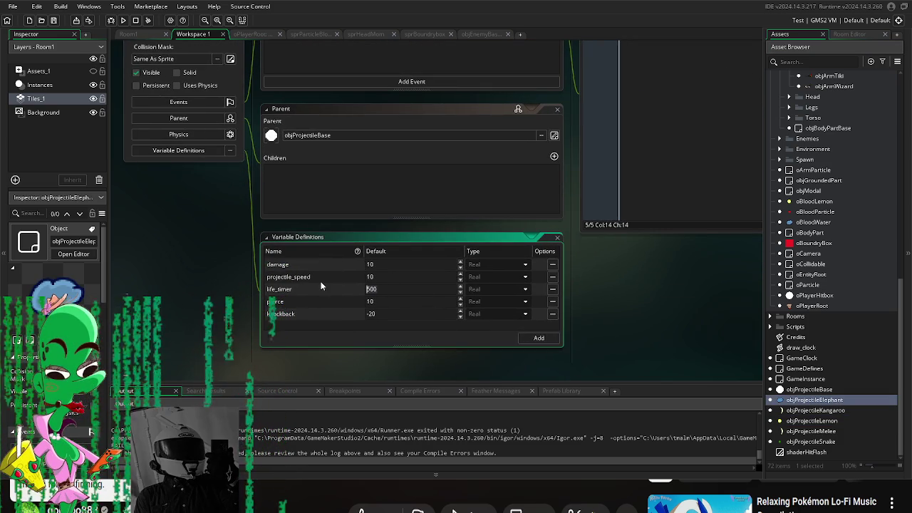
pyautogui.press('BackSpace')
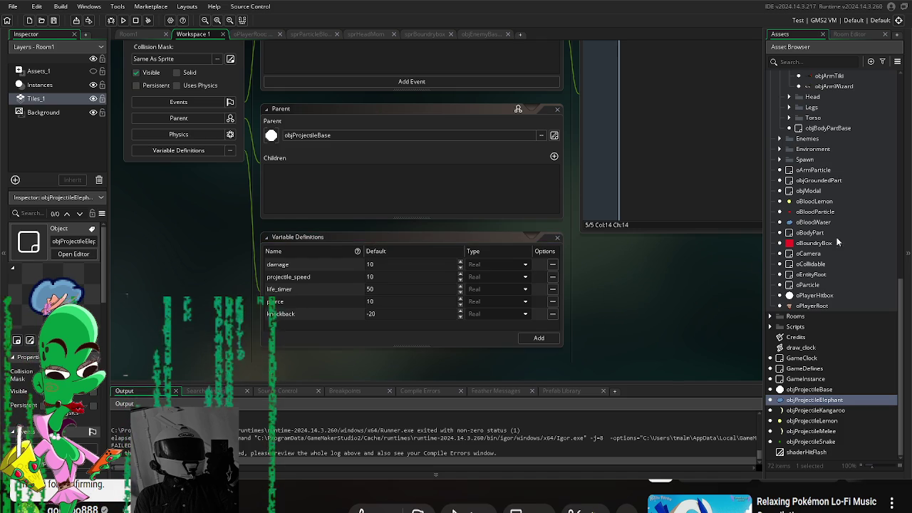
# - Set objArmLemon's projectile_object to objProjectileElephant and playtest firing at enemies
pyautogui.scroll(5, 807, 323)
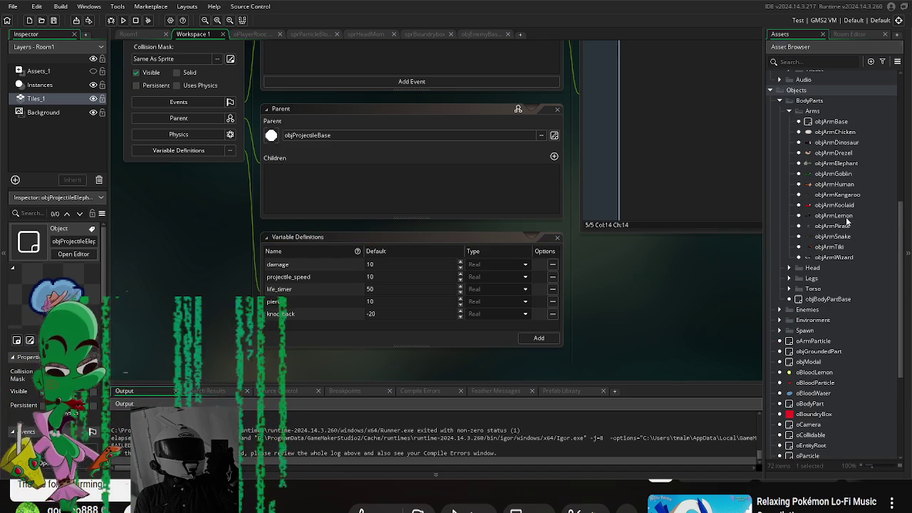
pyautogui.click(845, 215)
pyautogui.doubleClick(847, 217)
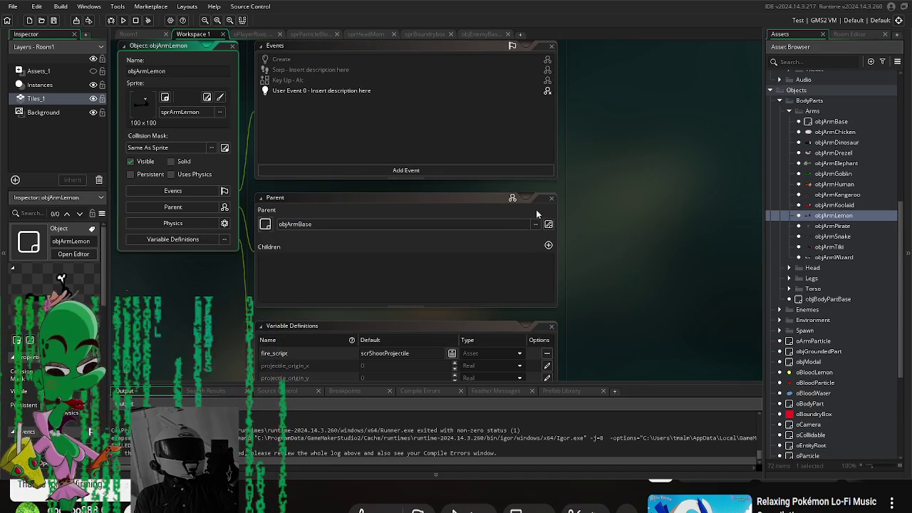
pyautogui.scroll(-3, 521, 271)
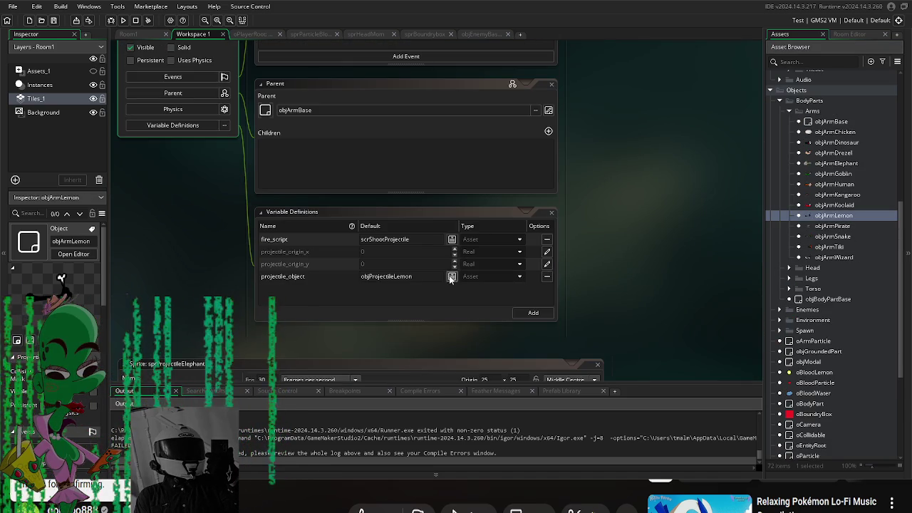
pyautogui.click(452, 276)
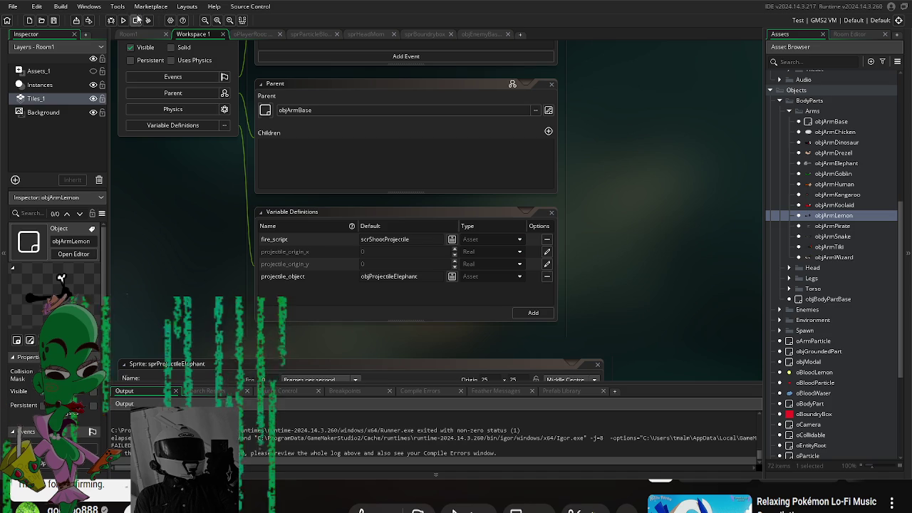
pyautogui.click(124, 22)
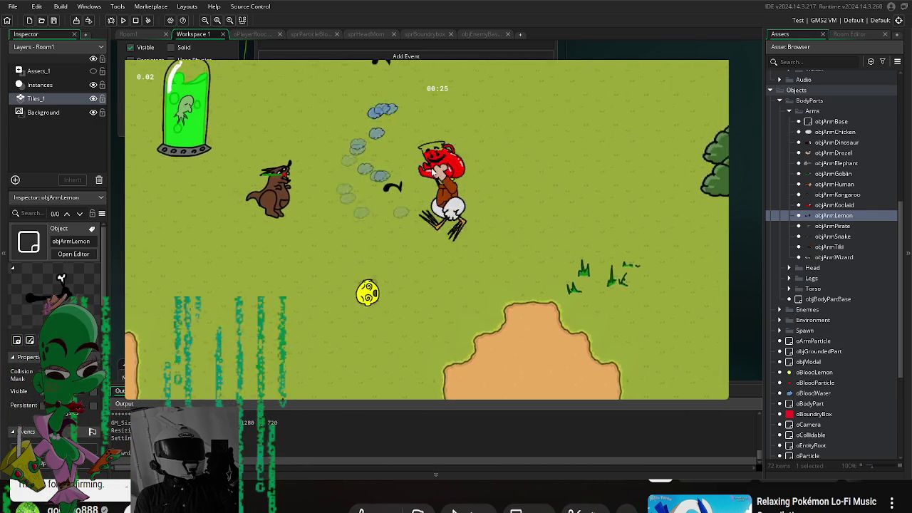
pyautogui.click(428, 243)
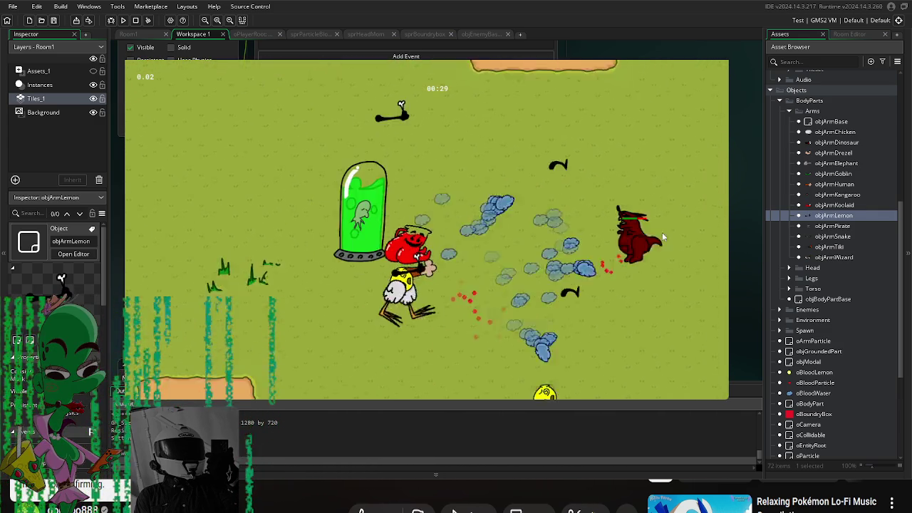
pyautogui.press('Escape')
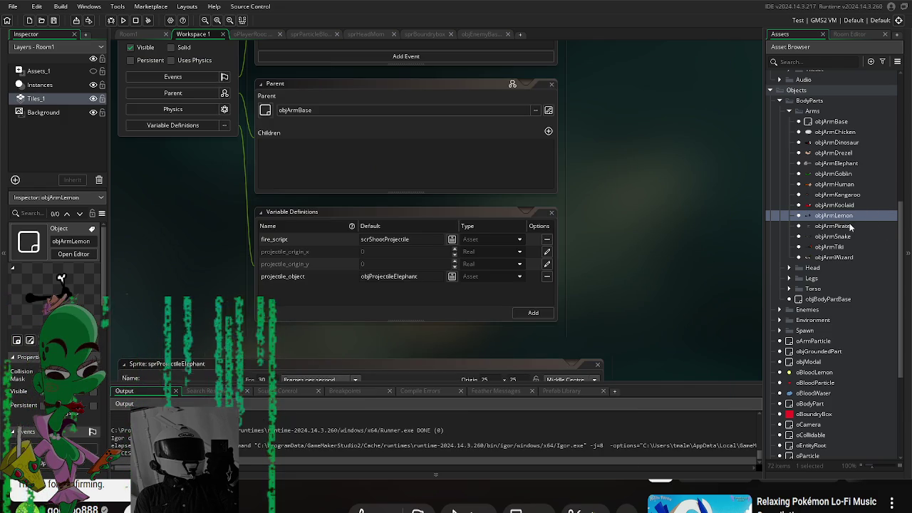
# - Set objHeadBase's sprite to sprHeadDrezel from the Heads sprites folder
pyautogui.scroll(-3, 854, 226)
pyautogui.click(790, 192)
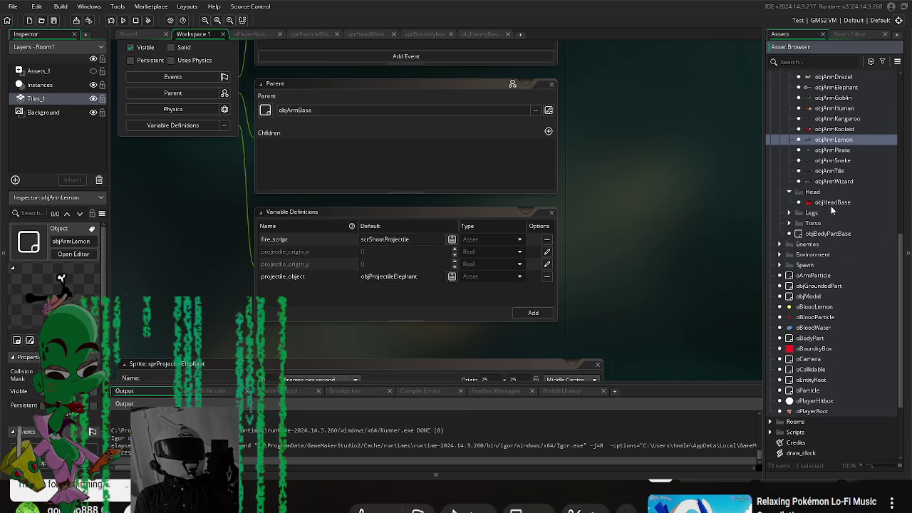
pyautogui.doubleClick(832, 203)
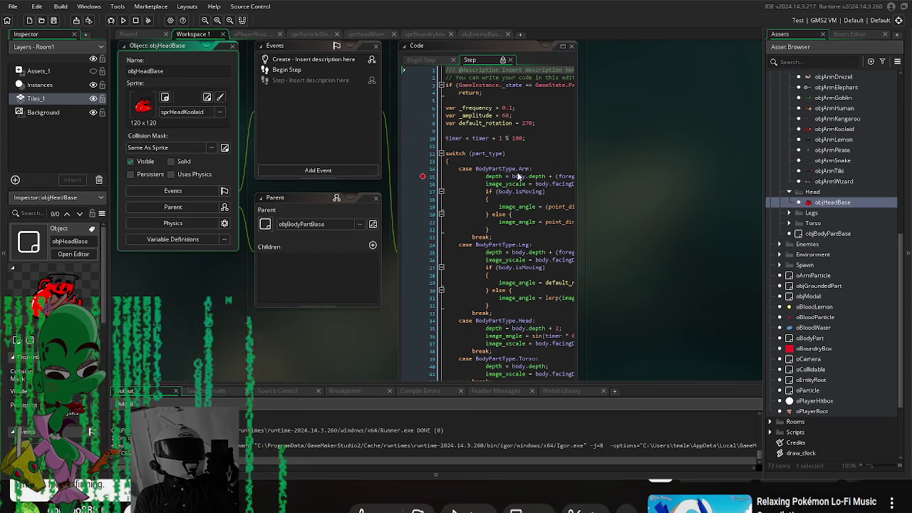
pyautogui.click(184, 113)
pyautogui.doubleClick(306, 137)
pyautogui.doubleClick(261, 134)
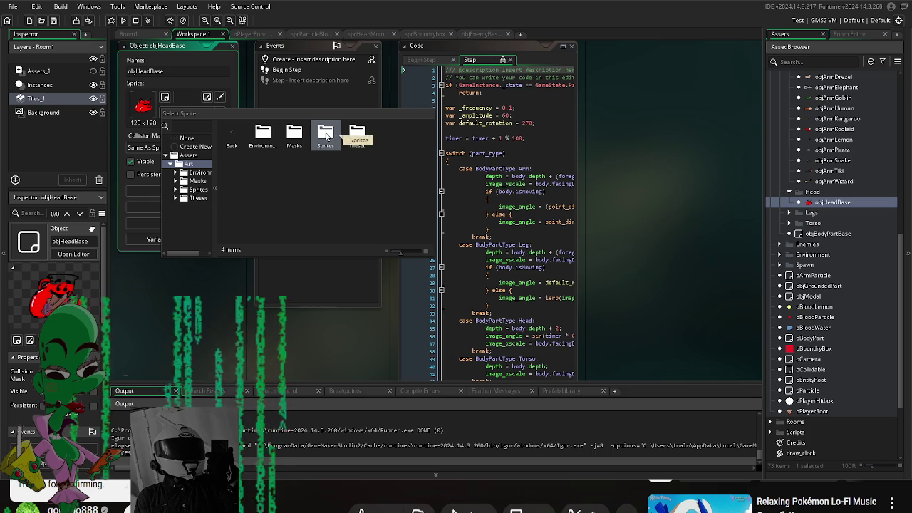
pyautogui.doubleClick(325, 136)
pyautogui.doubleClick(294, 135)
pyautogui.click(232, 136)
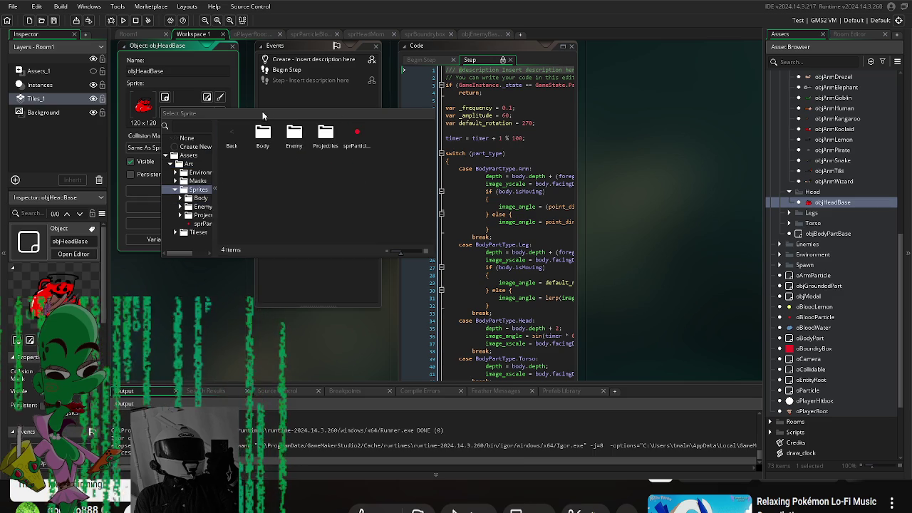
pyautogui.doubleClick(295, 135)
pyautogui.click(232, 135)
pyautogui.doubleClick(263, 135)
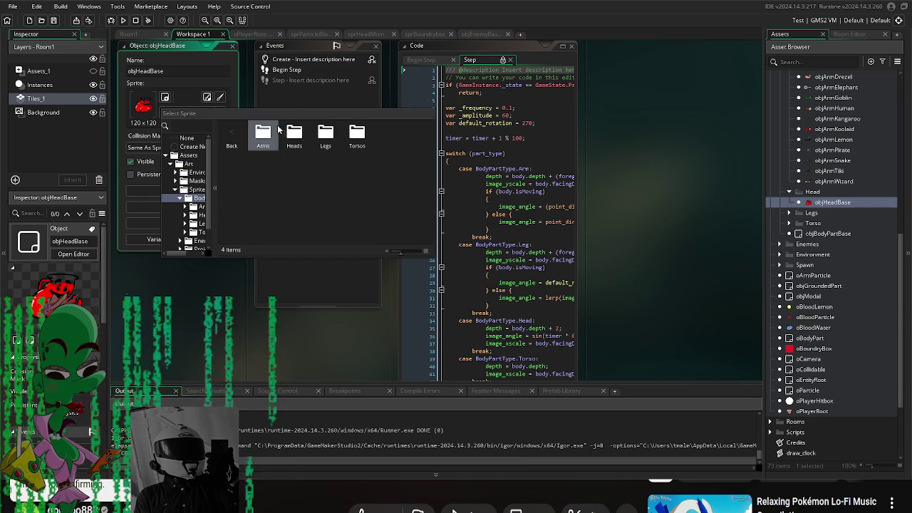
pyautogui.doubleClick(291, 133)
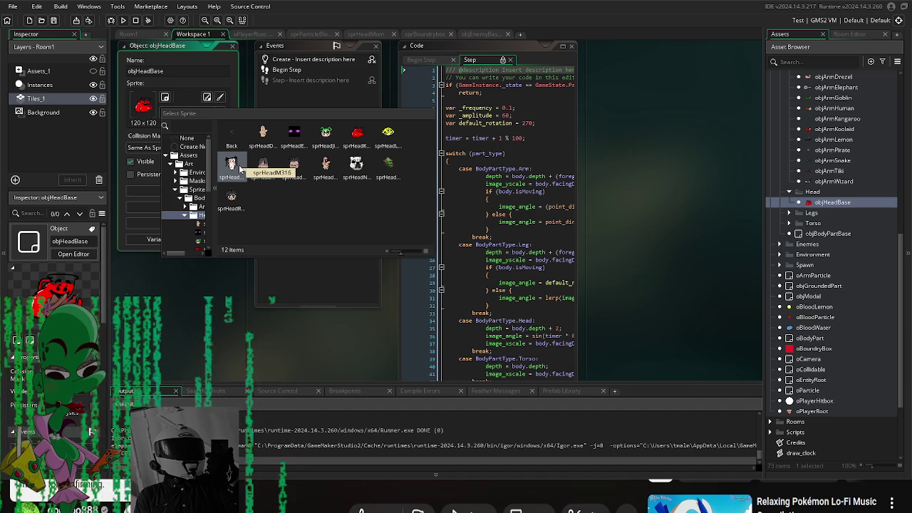
pyautogui.click(260, 135)
# - Run the game and walk the character through the level toward the lemons
pyautogui.click(124, 25)
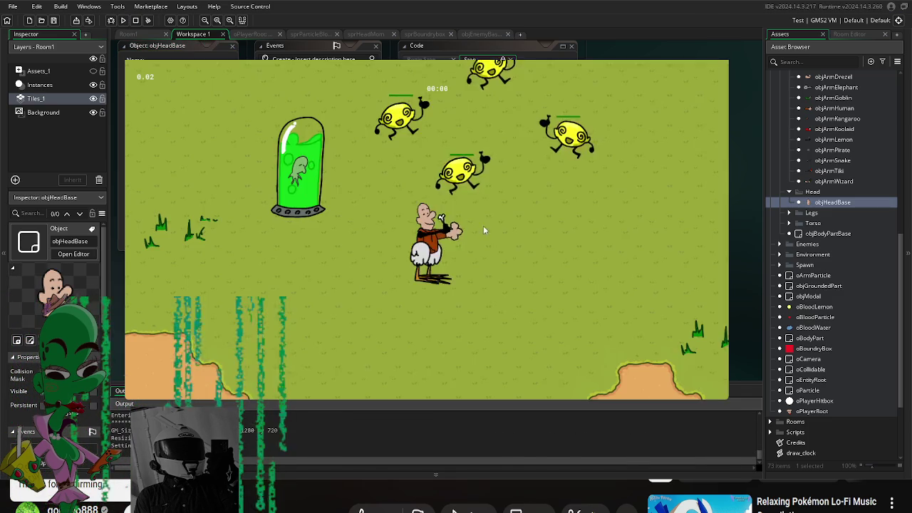
pyautogui.press('d')
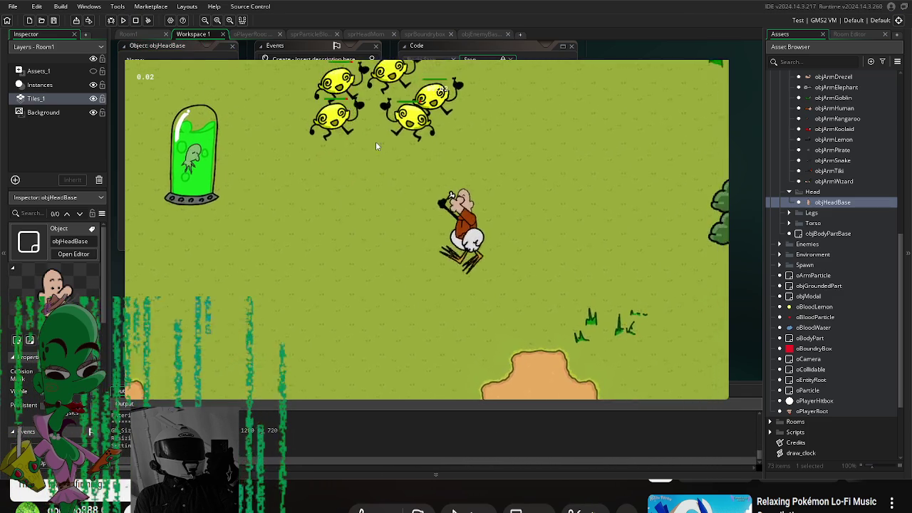
pyautogui.press('s')
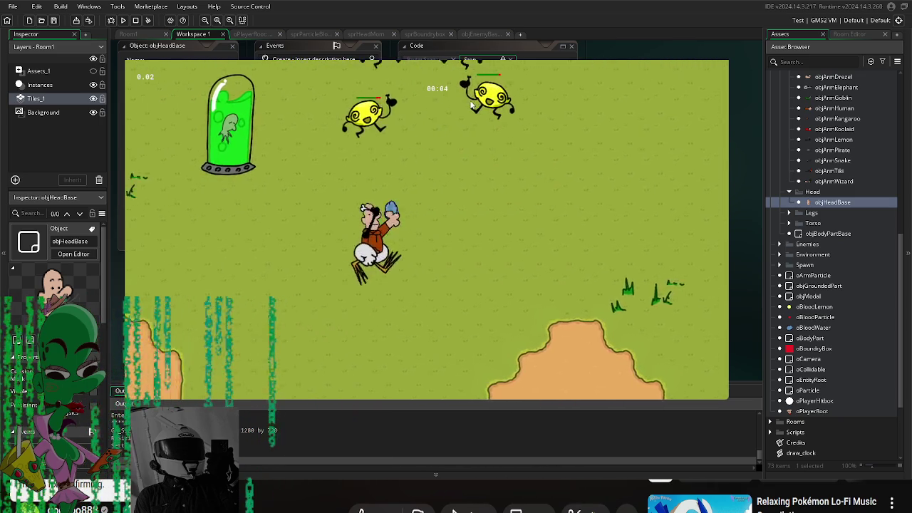
pyautogui.press('s')
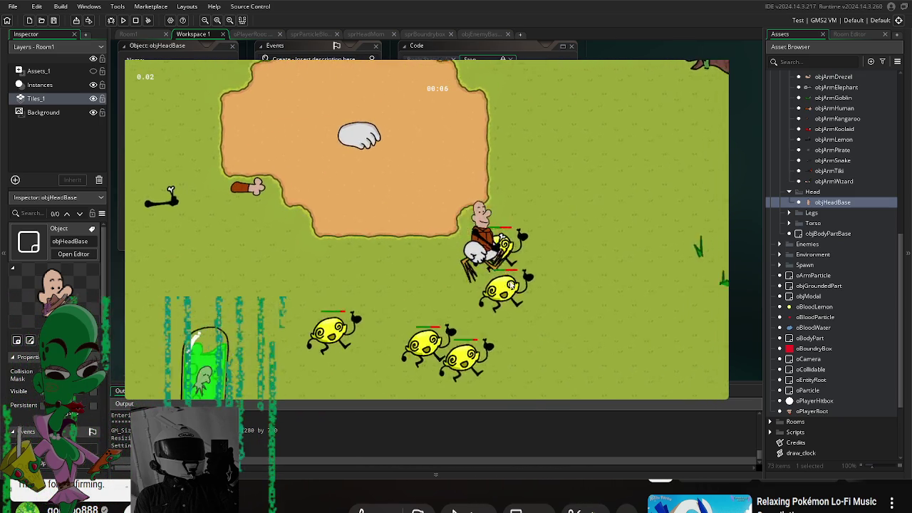
pyautogui.press('d')
pyautogui.press('w')
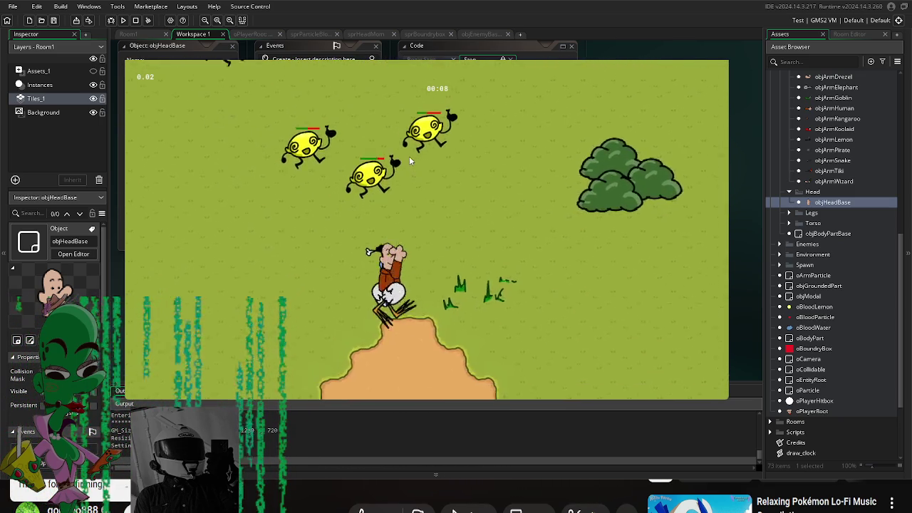
pyautogui.press('a')
pyautogui.press('s')
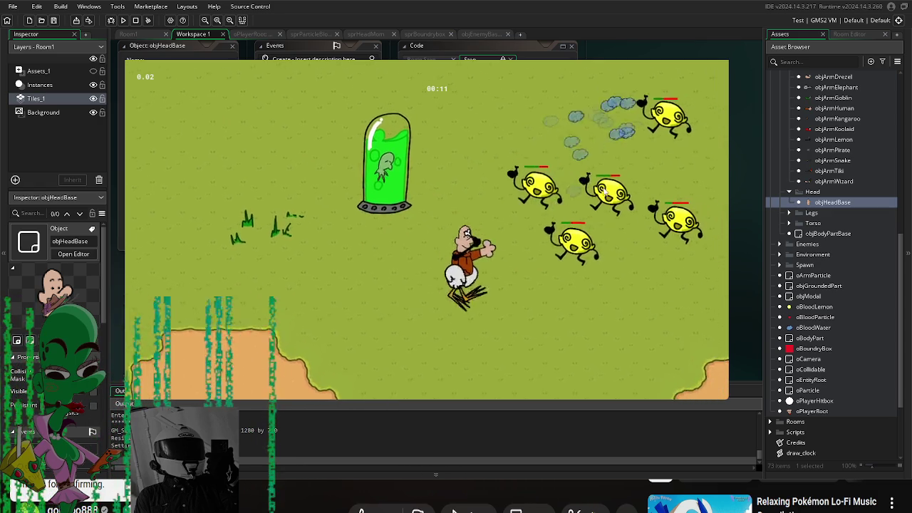
pyautogui.press('d')
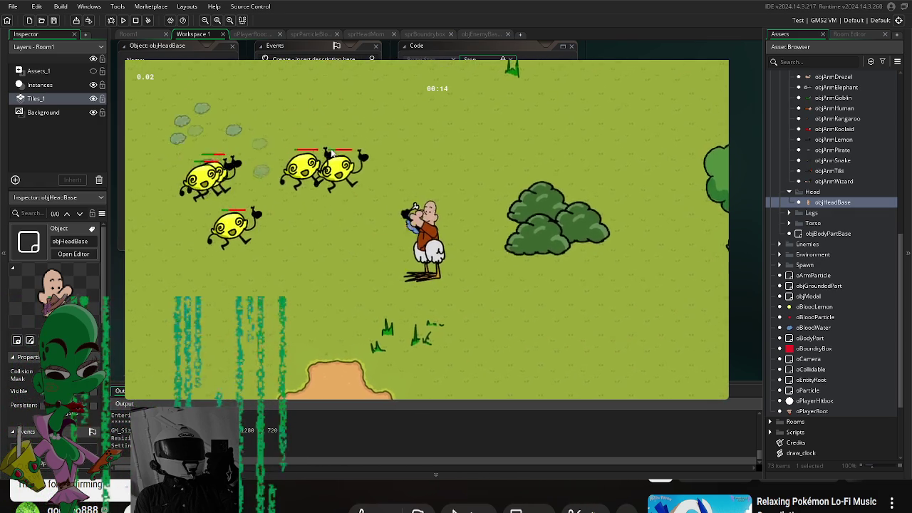
pyautogui.press('s')
# - Slash at the lemons, answer the left/right prompts, then stop the game
pyautogui.click(362, 143)
pyautogui.press('w')
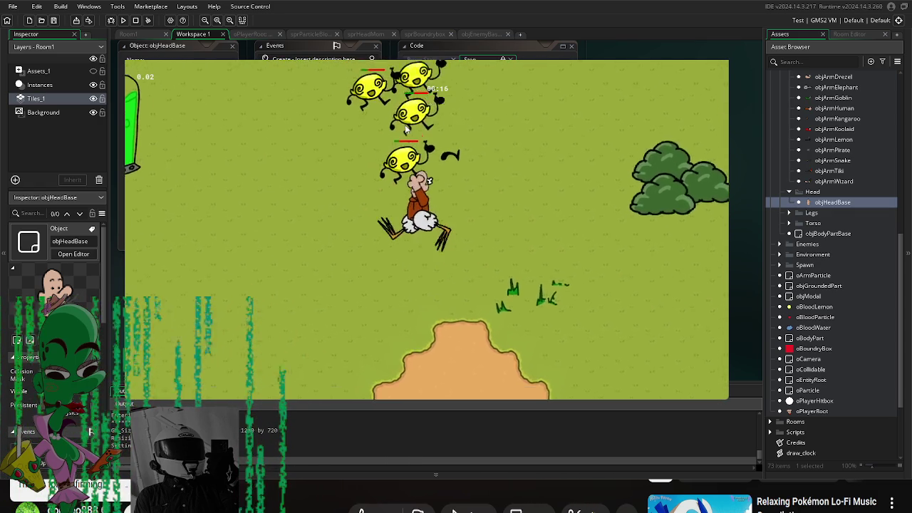
pyautogui.click(362, 230)
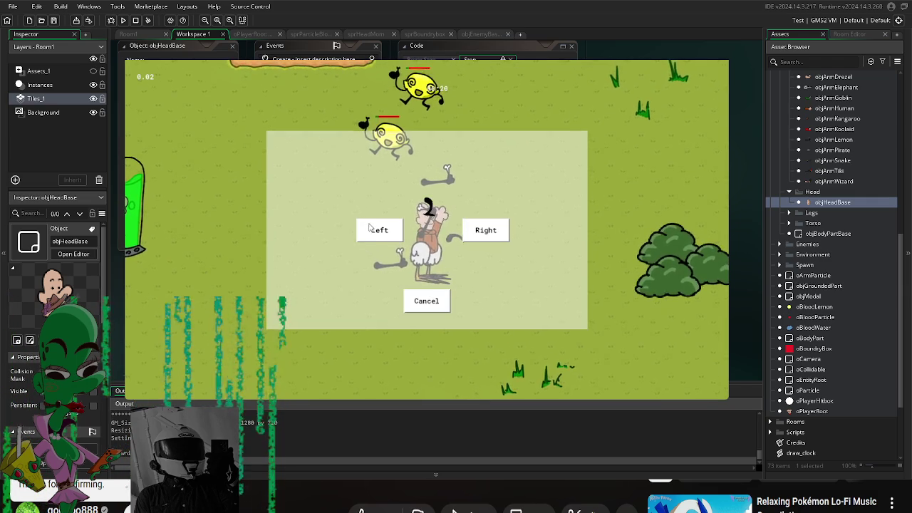
pyautogui.click(430, 300)
pyautogui.click(466, 207)
pyautogui.click(479, 303)
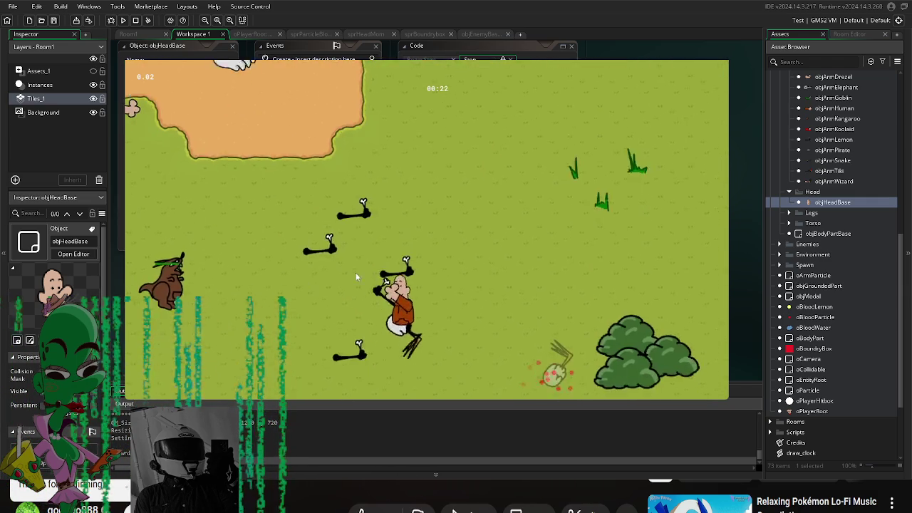
pyautogui.click(376, 225)
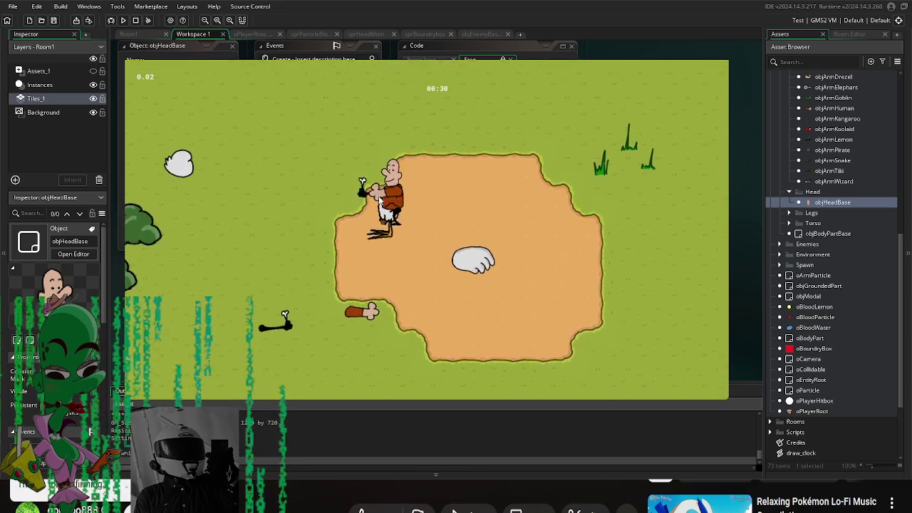
pyautogui.click(469, 221)
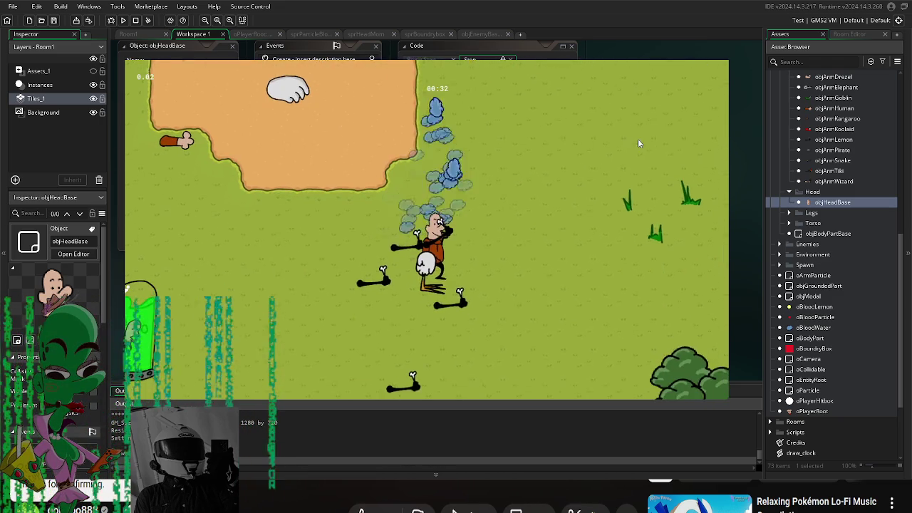
pyautogui.press('Escape')
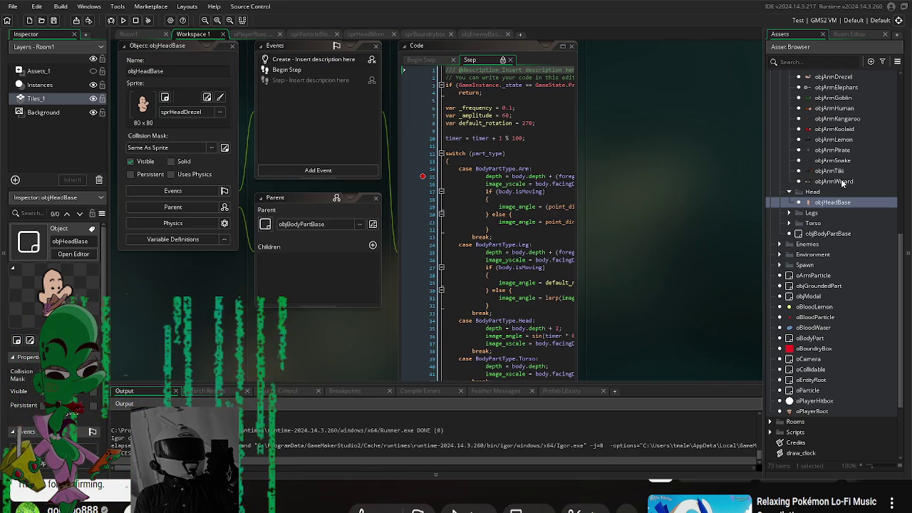
# - Set objArmKangaroo's fire_script to scrShootProjectile and projectile_object to objProjectileKangaroo
pyautogui.scroll(2, 849, 203)
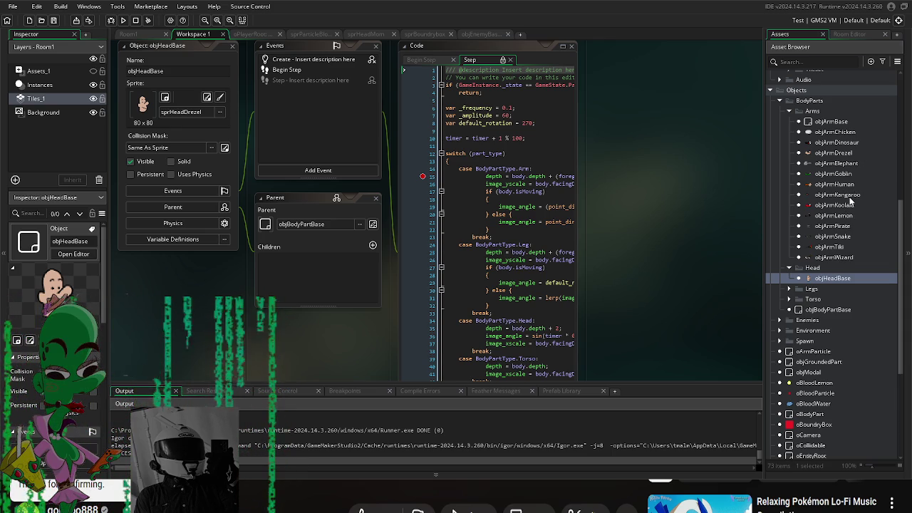
pyautogui.doubleClick(841, 194)
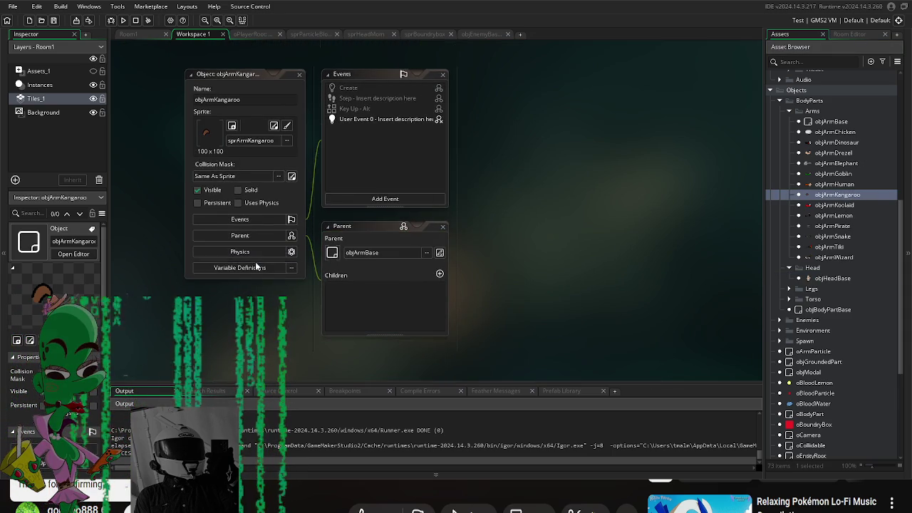
pyautogui.click(258, 268)
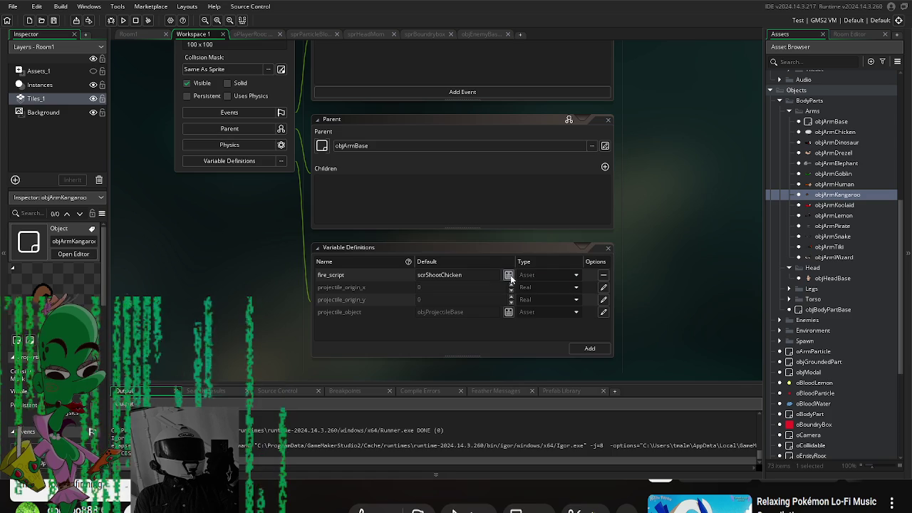
pyautogui.click(509, 275)
pyautogui.doubleClick(592, 300)
pyautogui.doubleClick(631, 303)
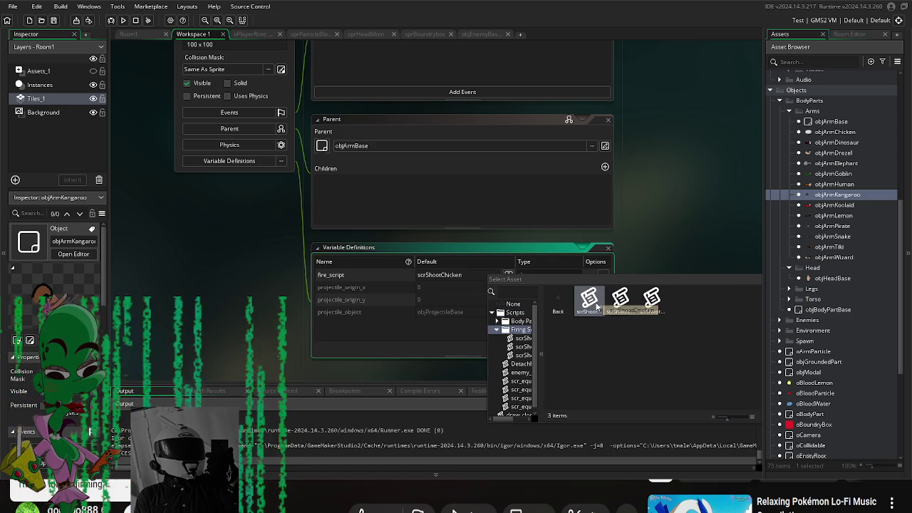
pyautogui.click(646, 307)
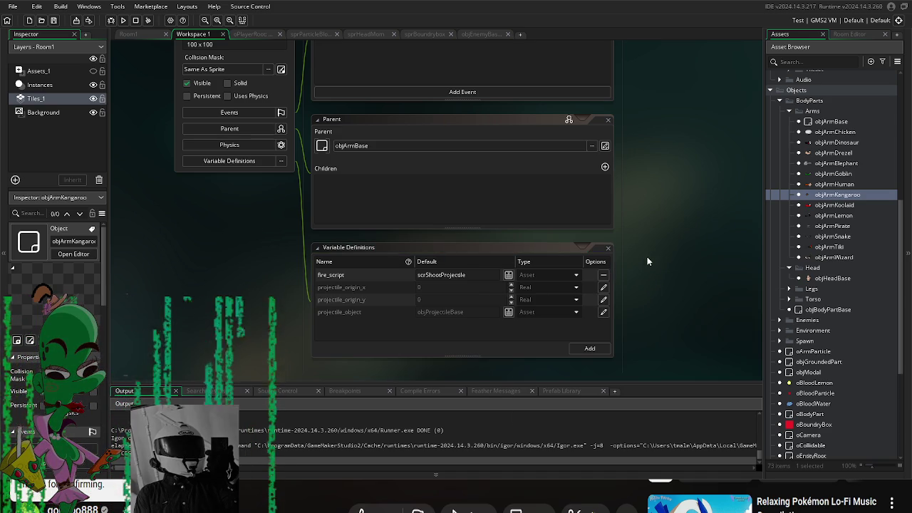
pyautogui.click(509, 313)
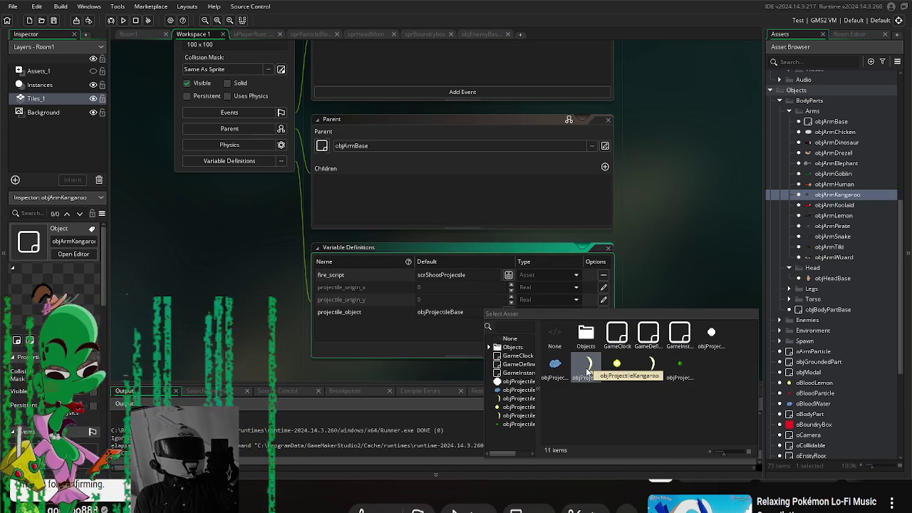
pyautogui.click(588, 370)
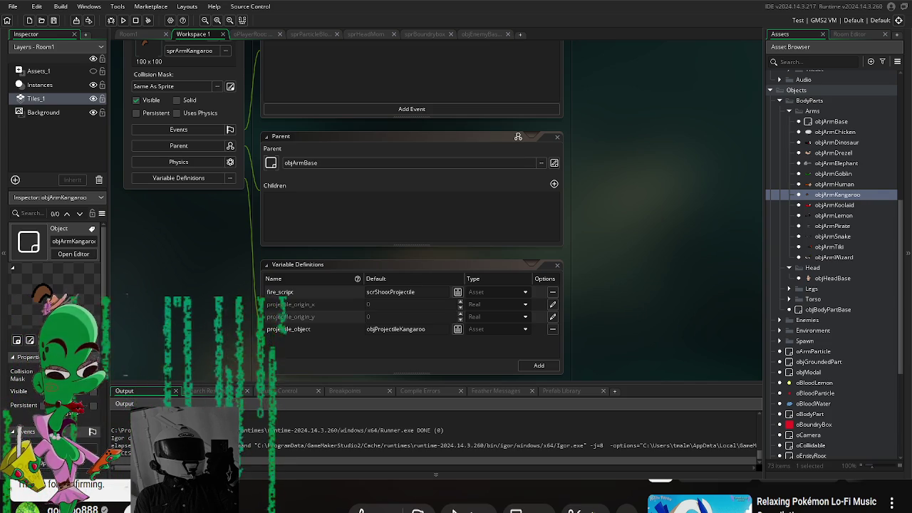
# - Set objArmSnake's fire_script to scrShootProjectile from the Firing Scripts folder
pyautogui.doubleClick(832, 236)
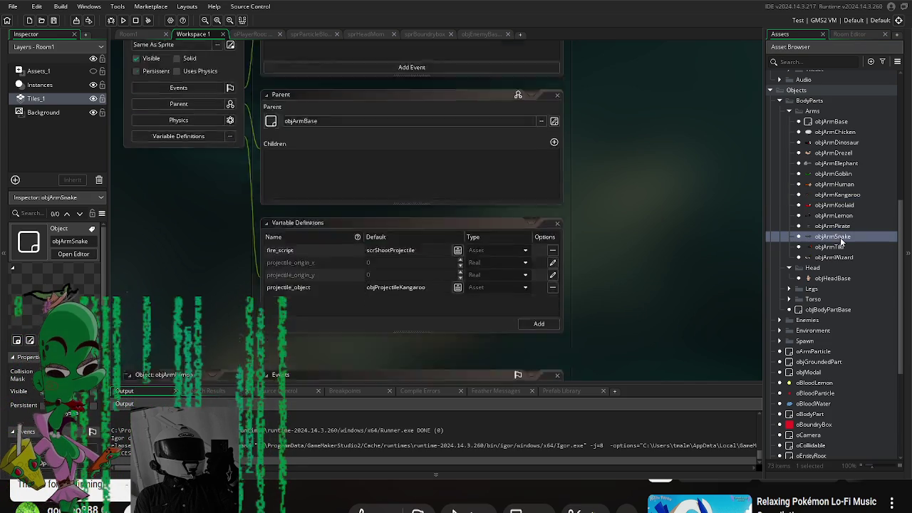
pyautogui.click(193, 270)
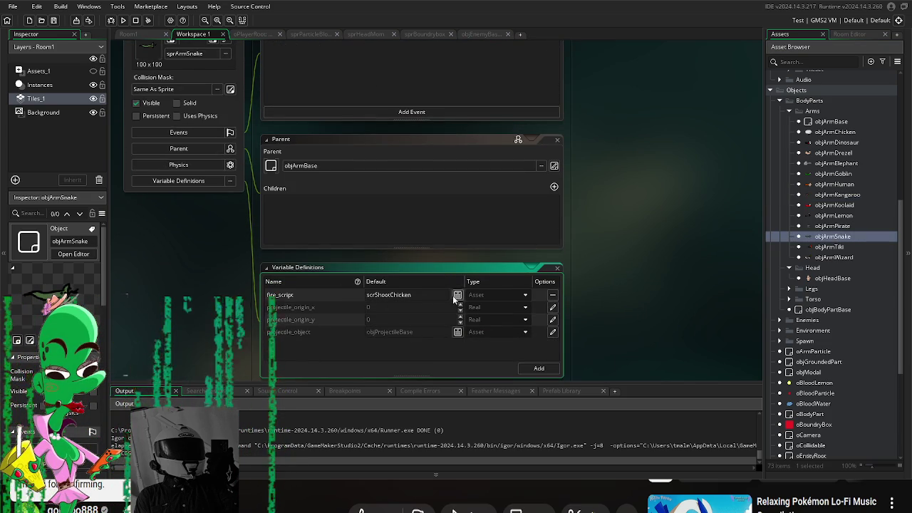
pyautogui.click(458, 332)
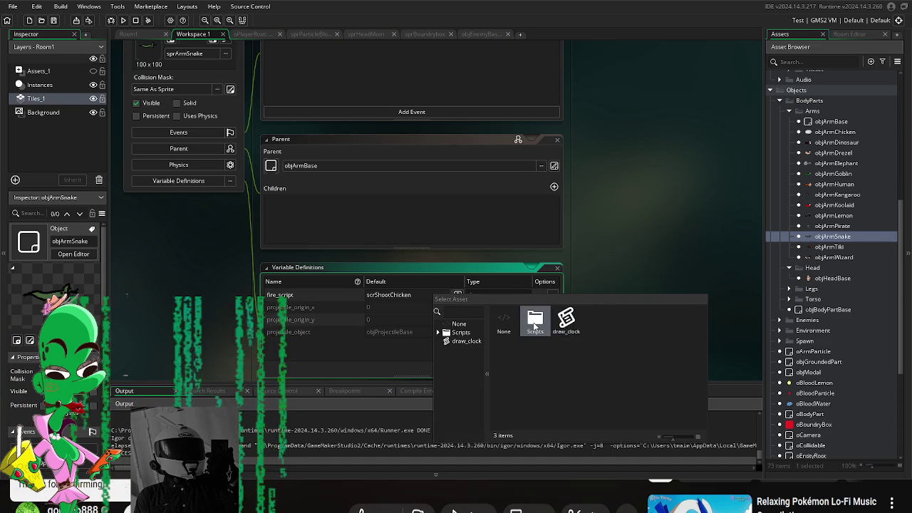
pyautogui.doubleClick(549, 322)
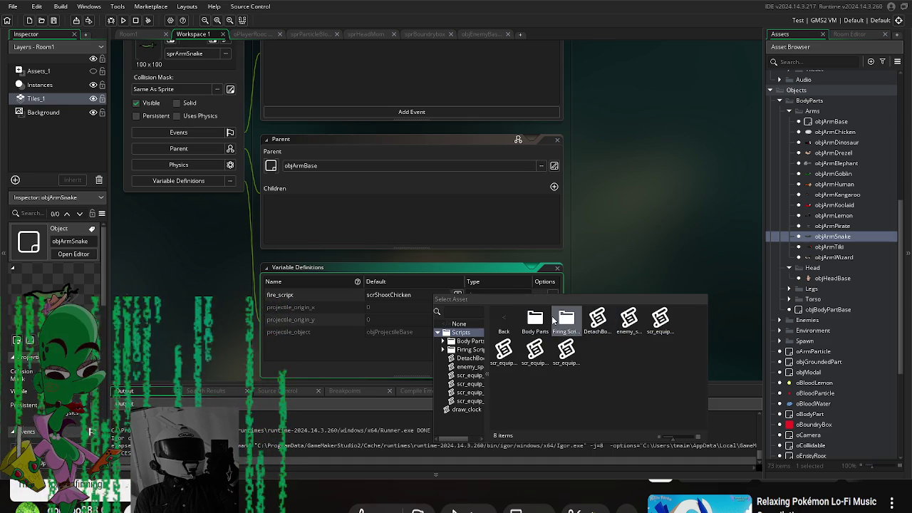
pyautogui.doubleClick(567, 321)
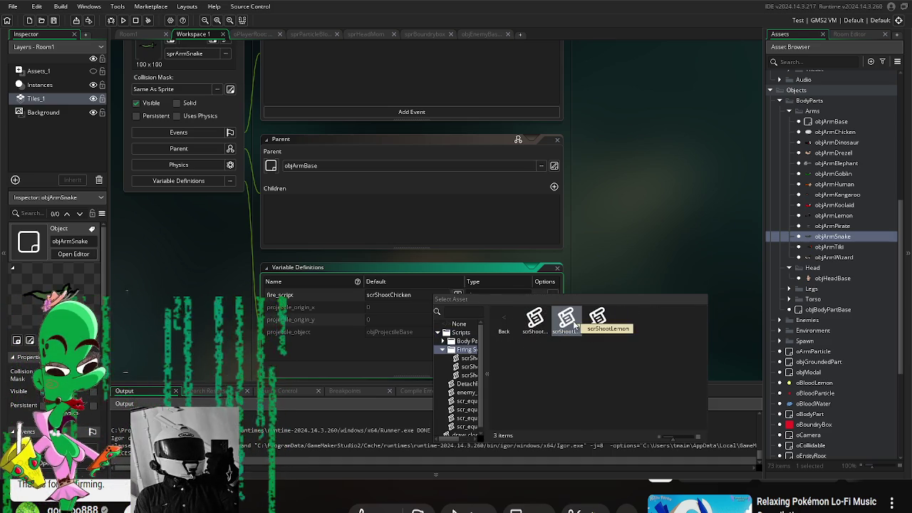
pyautogui.doubleClick(597, 321)
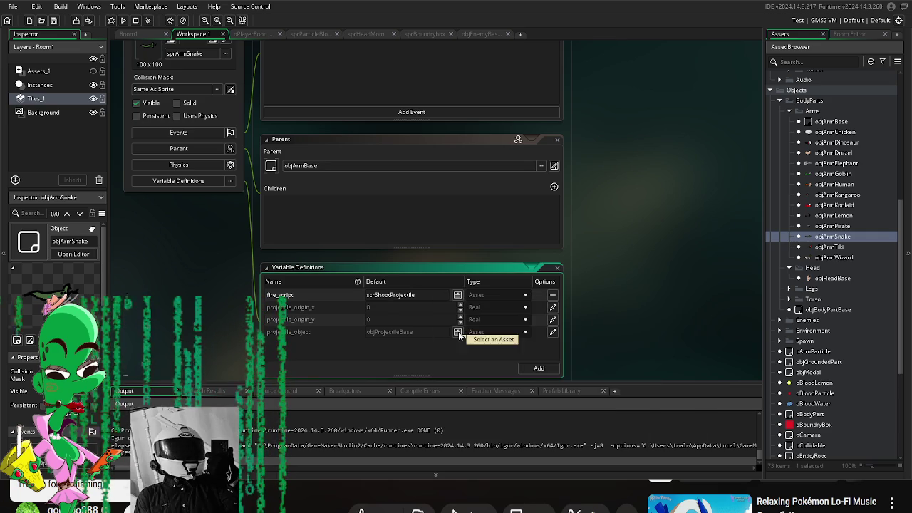
# - Override objArmSnake's projectile_object with objProjectileSnake
pyautogui.click(553, 333)
pyautogui.click(458, 332)
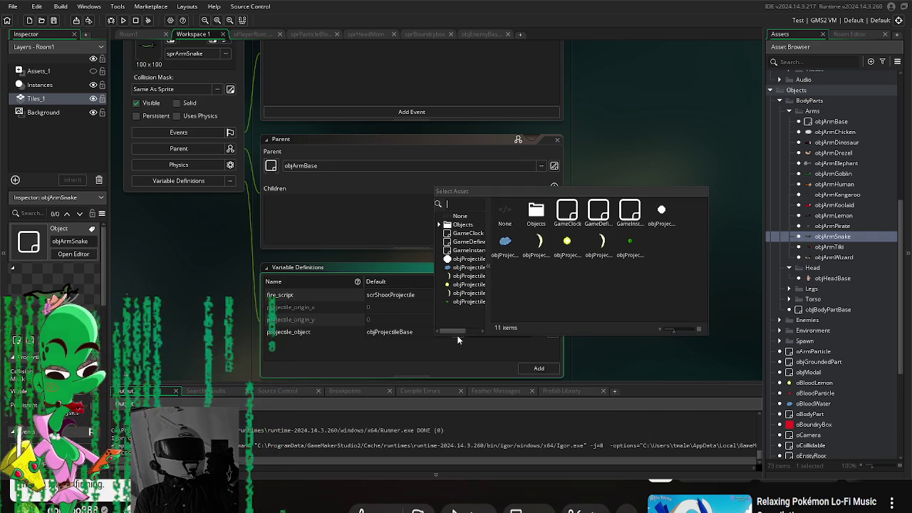
pyautogui.doubleClick(631, 244)
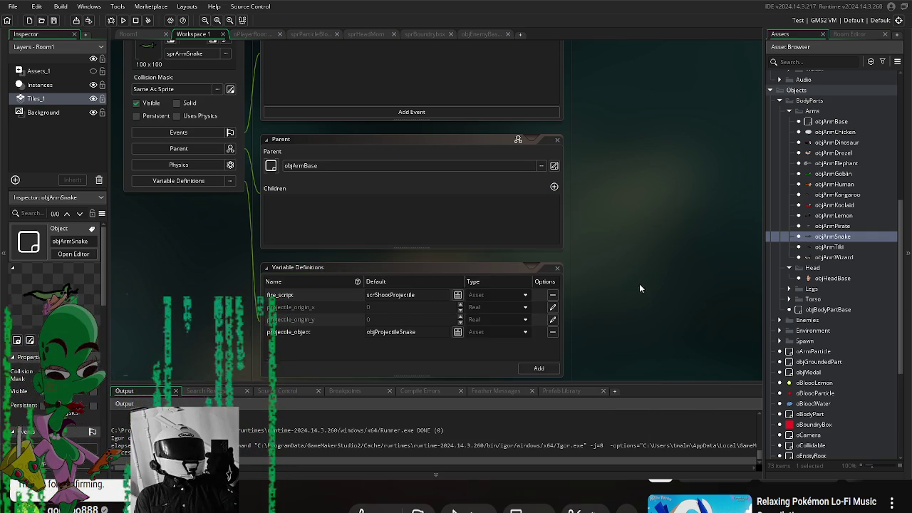
pyautogui.click(849, 132)
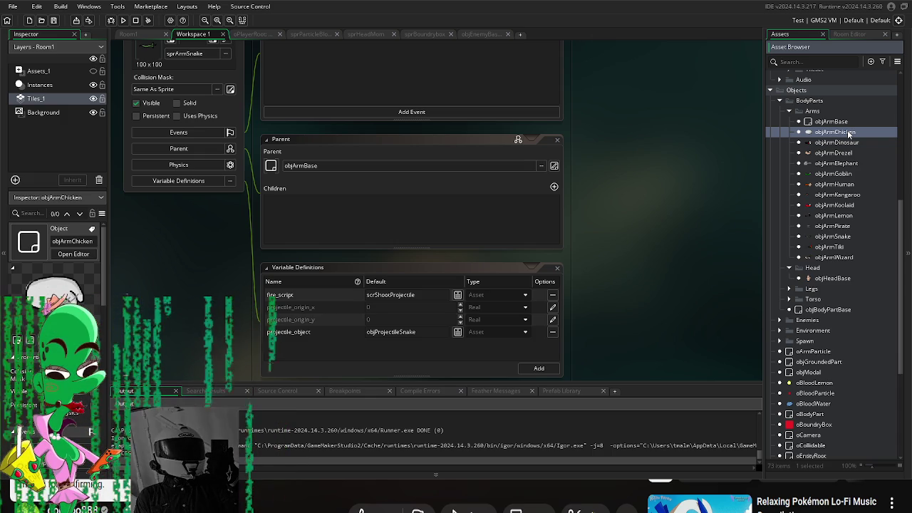
pyautogui.doubleClick(836, 154)
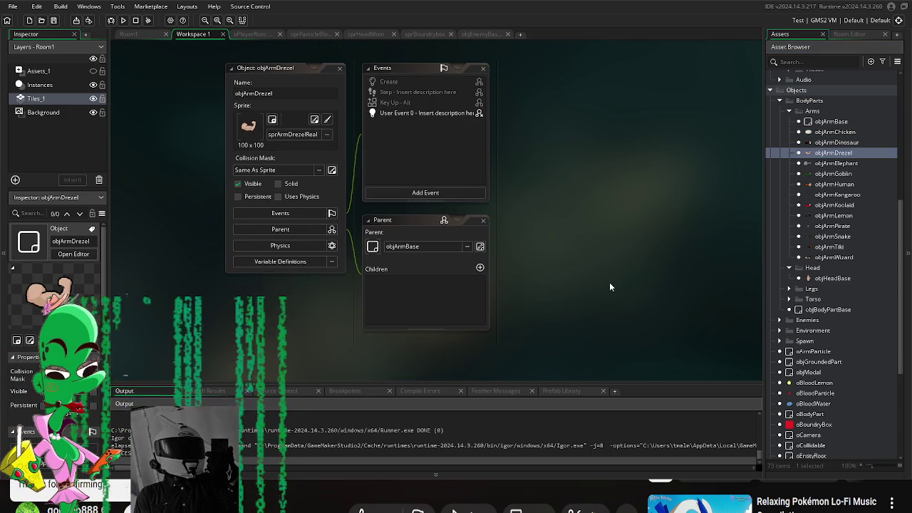
# - Show objArmDrezel's variable definitions (scrShootChicken, objProjectileBase) and scroll to the projectile objects
pyautogui.click(276, 263)
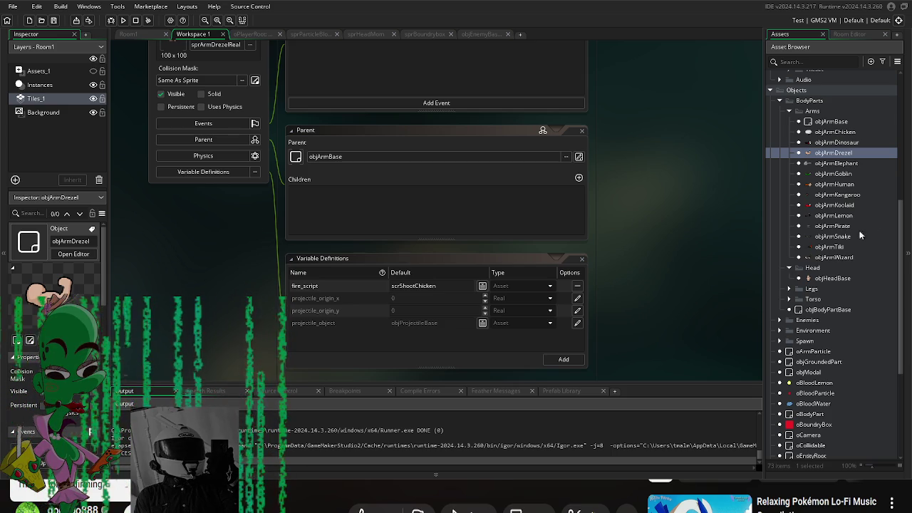
pyautogui.scroll(5, 850, 250)
pyautogui.scroll(-8, 854, 265)
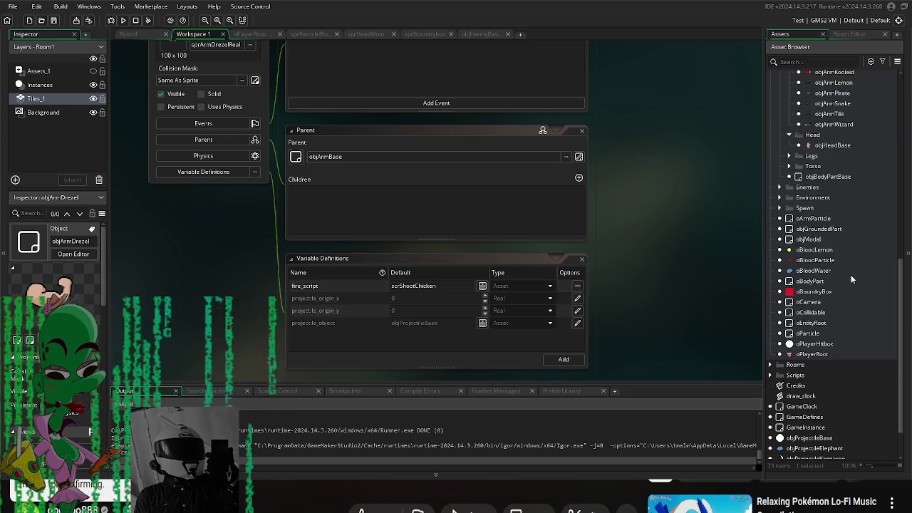
pyautogui.scroll(-2, 853, 279)
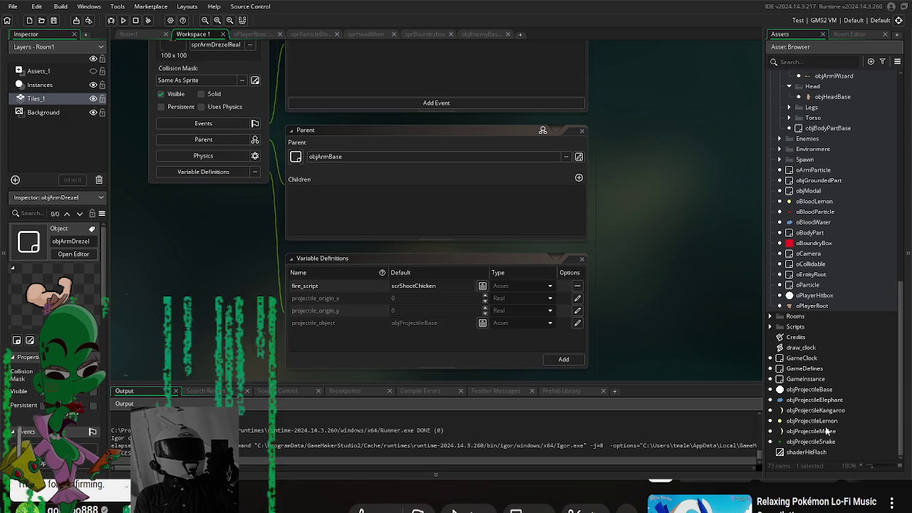
# - Duplicate objProjectileMelee and rename the copy objProjectileMeleeDrezel
pyautogui.doubleClick(822, 431)
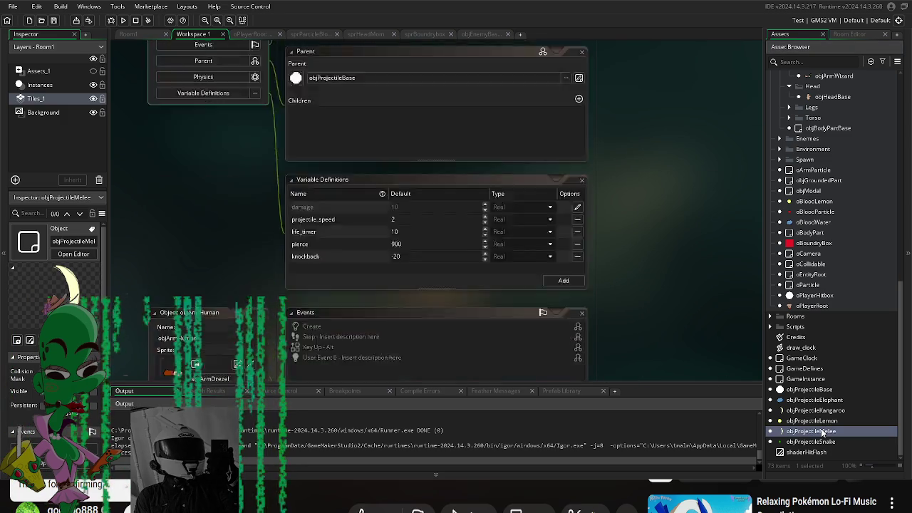
pyautogui.click(825, 432)
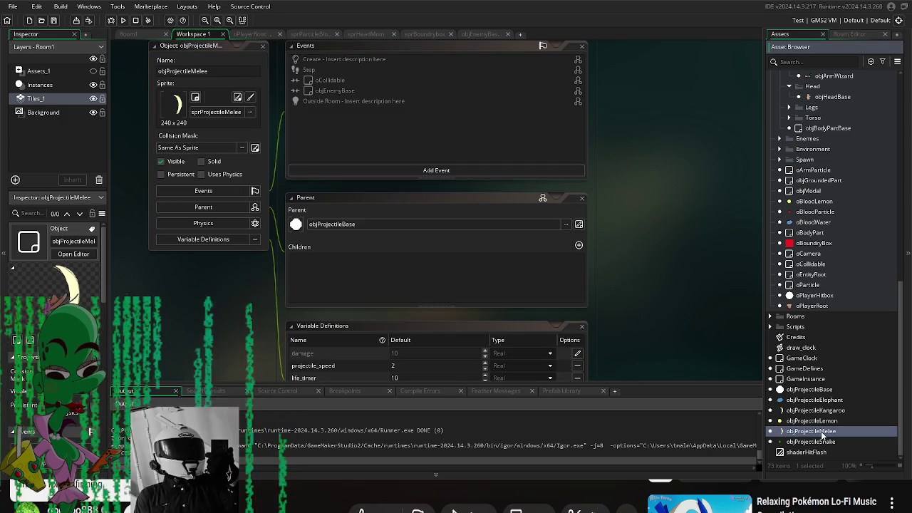
pyautogui.hotkey('ctrl', 'd')
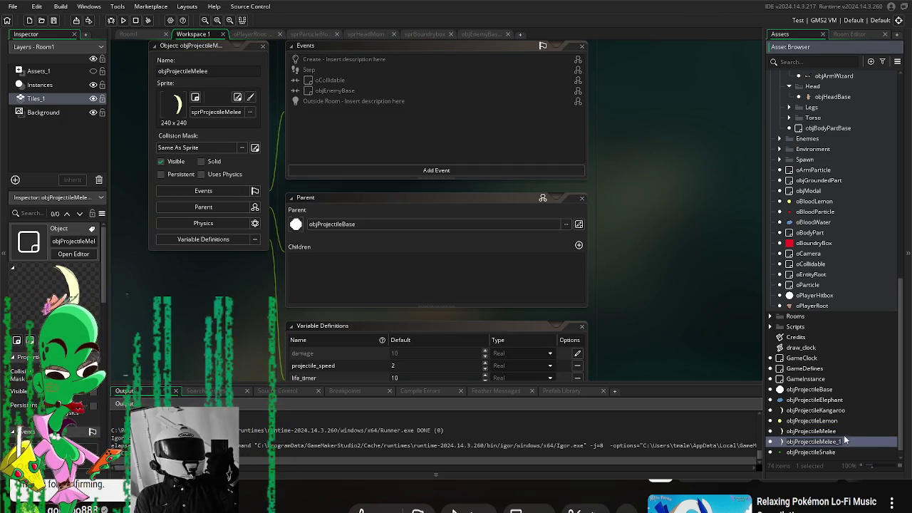
pyautogui.press('Return')
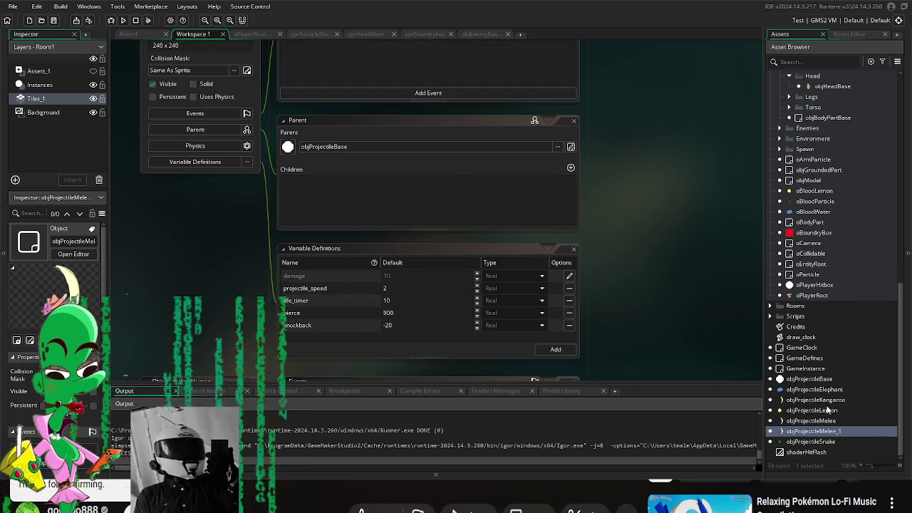
pyautogui.hotkey('ctrl', 'd')
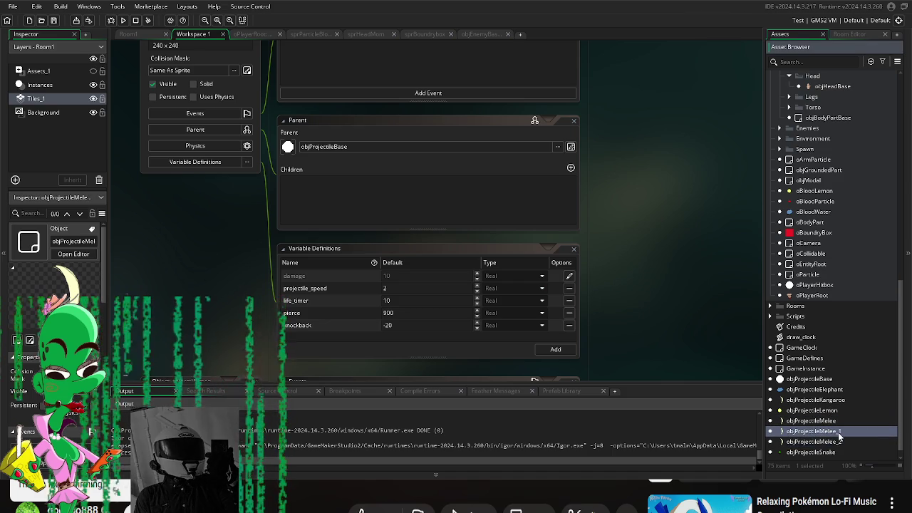
pyautogui.doubleClick(839, 435)
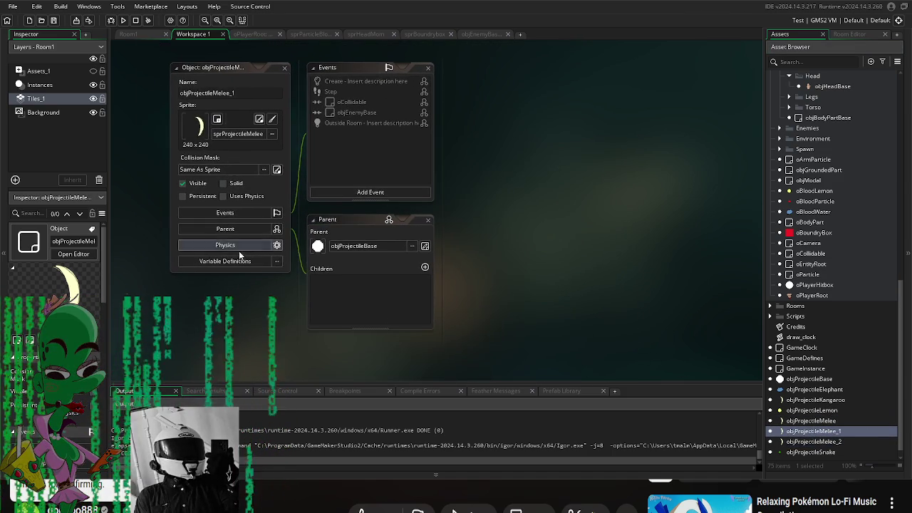
pyautogui.click(253, 261)
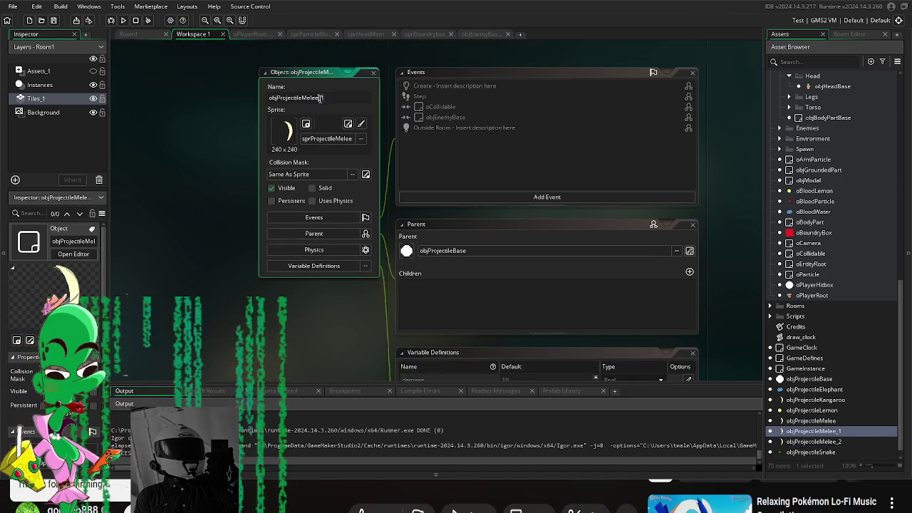
pyautogui.click(332, 100)
pyautogui.write('D')
pyautogui.press('BackSpace')
pyautogui.press('BackSpace')
pyautogui.write('Dreze')
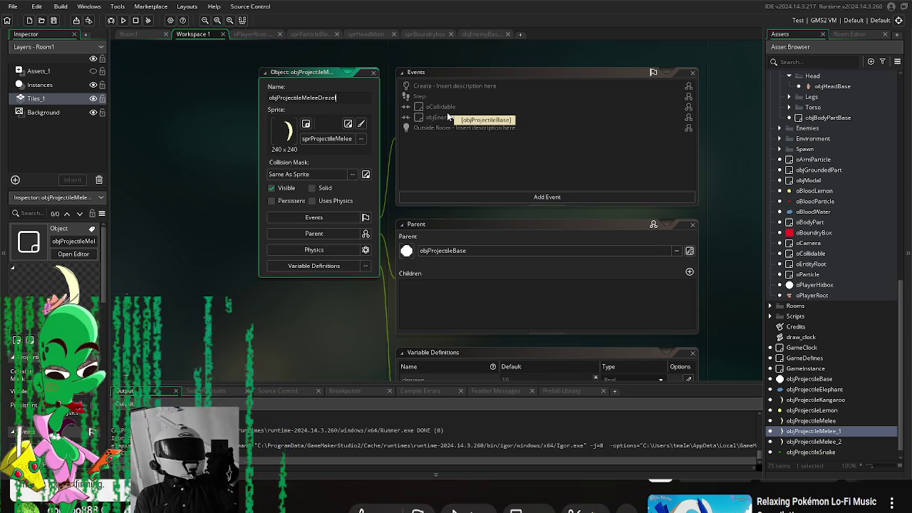
pyautogui.write('l')
pyautogui.press('Return')
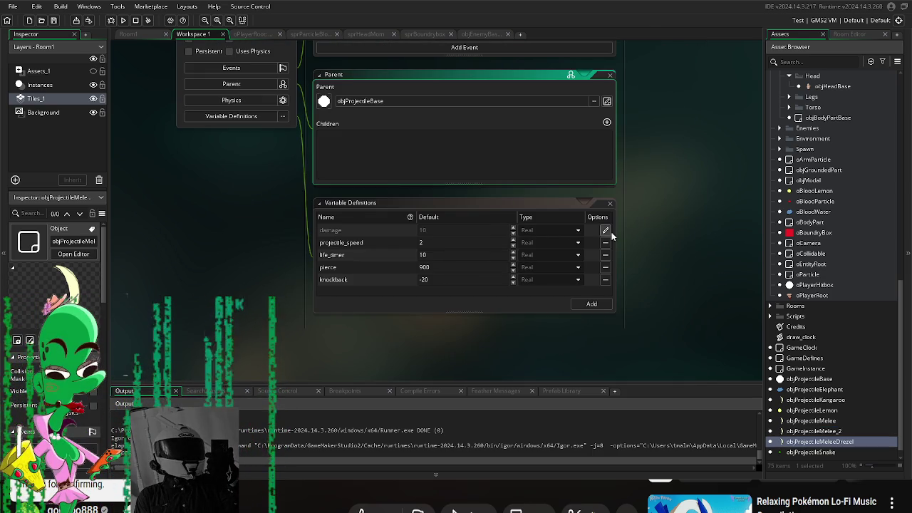
# - Override objProjectileMeleeDrezel's damage to 80 and knockback to -80
pyautogui.click(605, 230)
pyautogui.write('80')
pyautogui.write('-80')
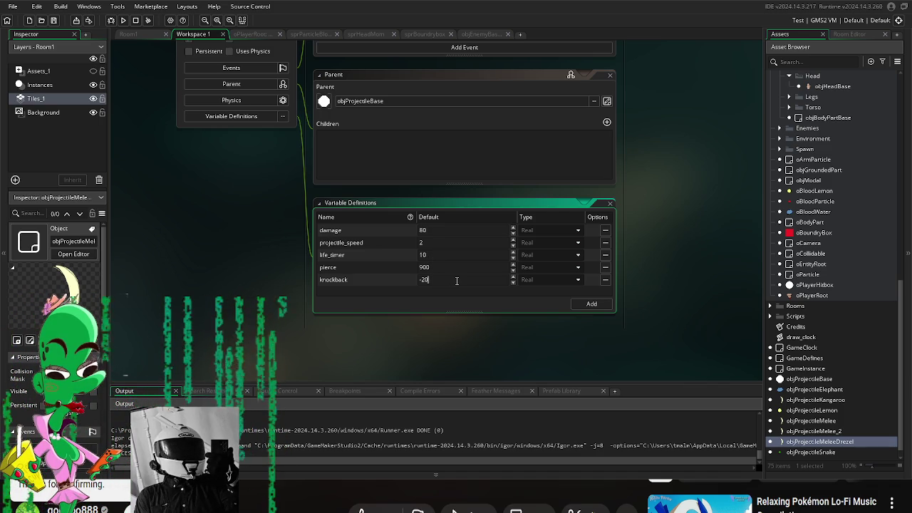
pyautogui.click(731, 305)
pyautogui.scroll(4, 817, 226)
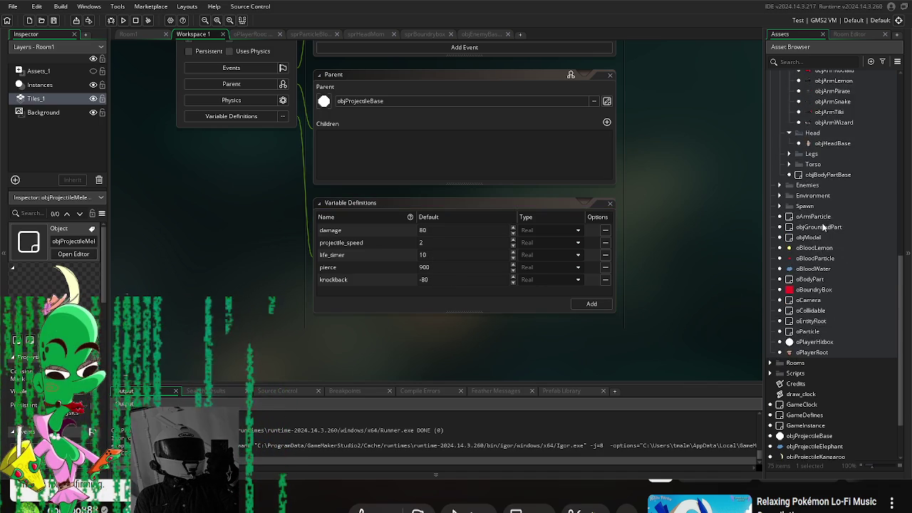
pyautogui.scroll(3, 820, 231)
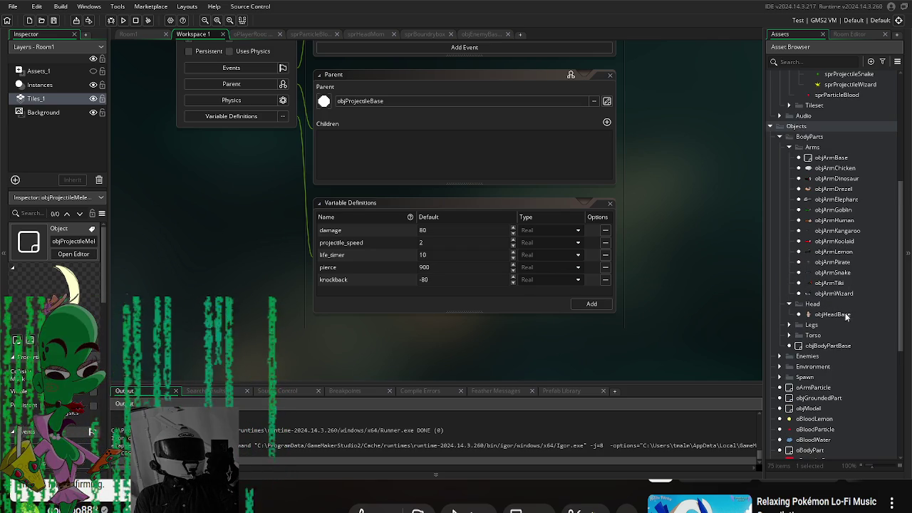
# - Pick objProjectileMeleeDrezel as objArmLemon's projectile_object in the Select Asset list
pyautogui.doubleClick(847, 252)
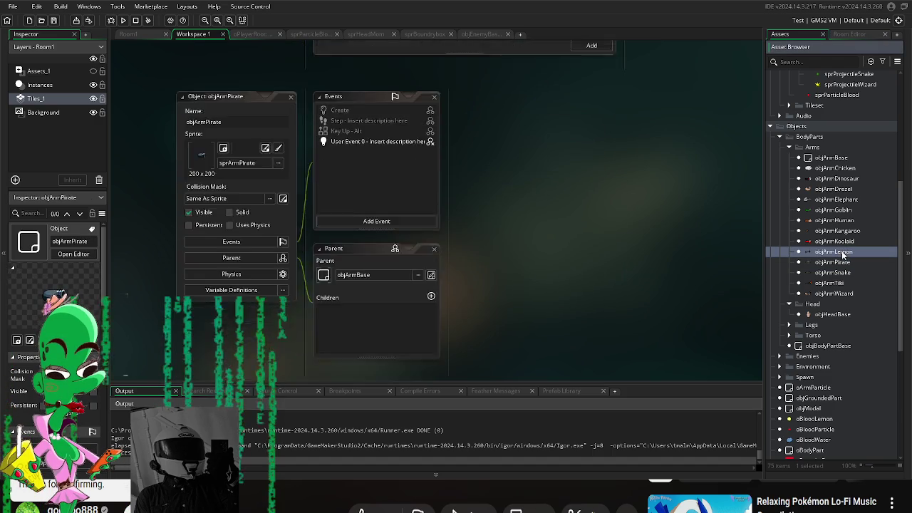
pyautogui.scroll(-3, 402, 299)
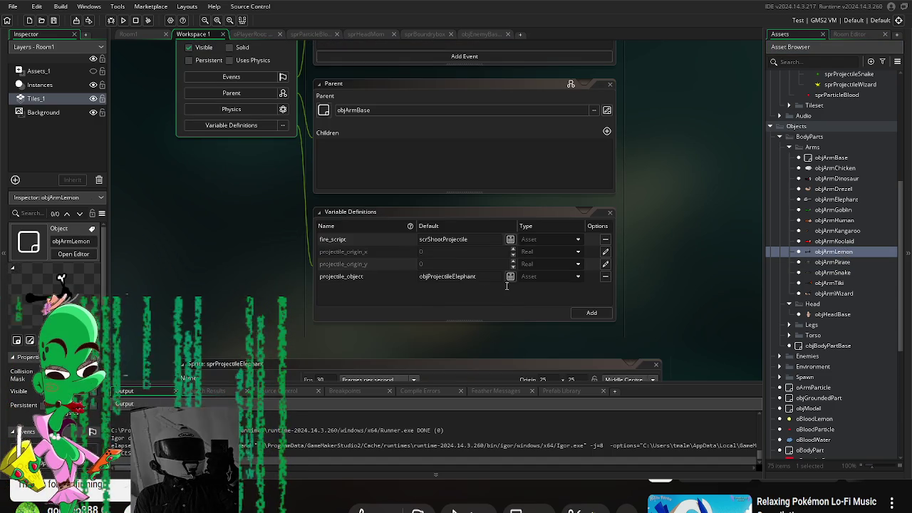
pyautogui.click(511, 277)
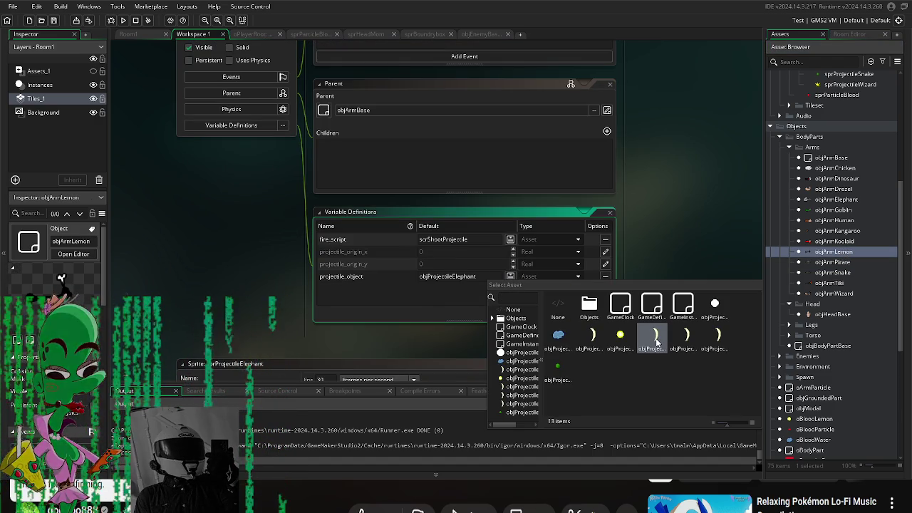
pyautogui.click(709, 343)
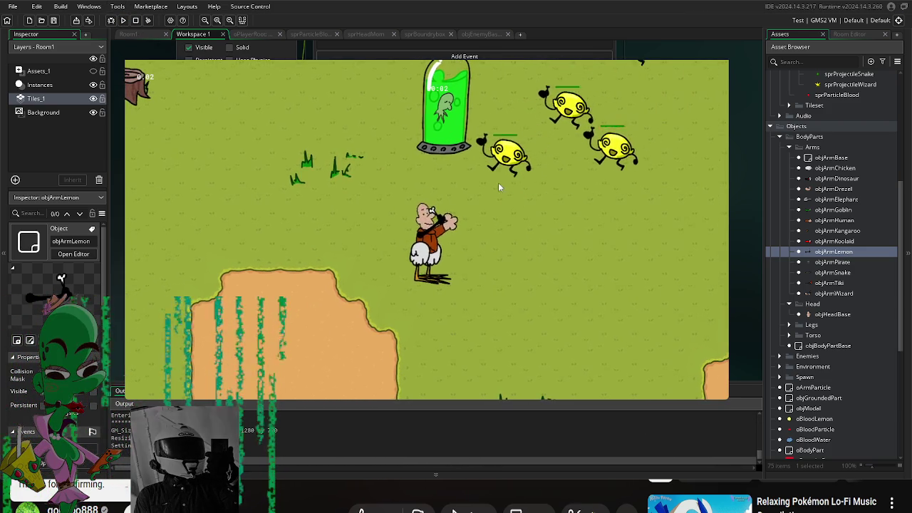
# - Swing about ten melee slashes at the nearby lemon enemies, then quit the game
pyautogui.click(530, 201)
pyautogui.click(532, 175)
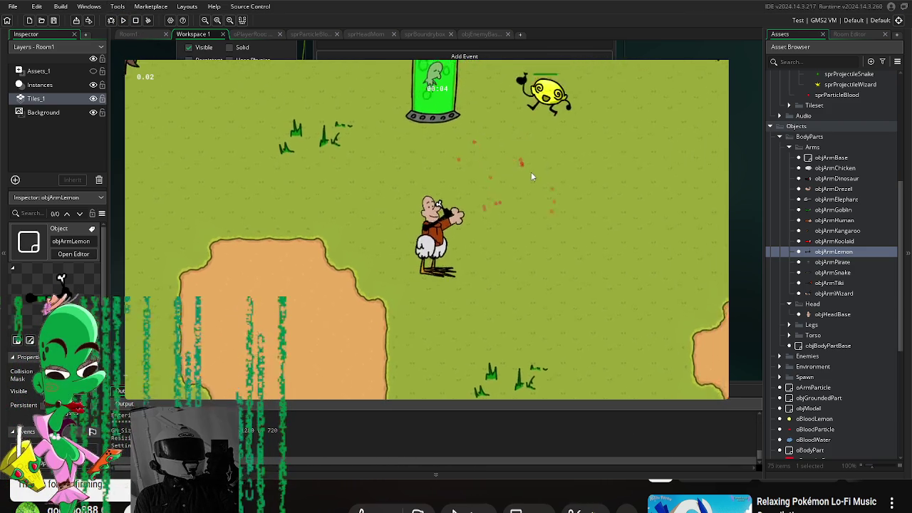
pyautogui.click(449, 168)
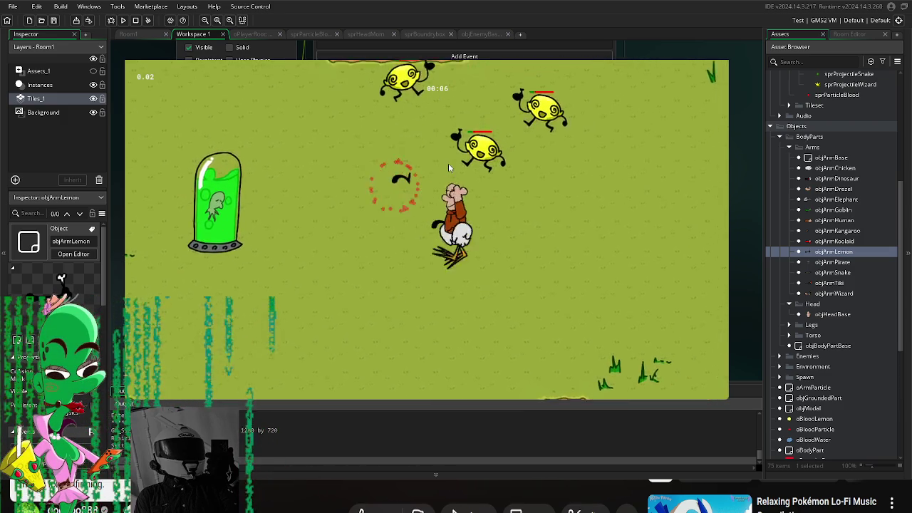
pyautogui.click(449, 168)
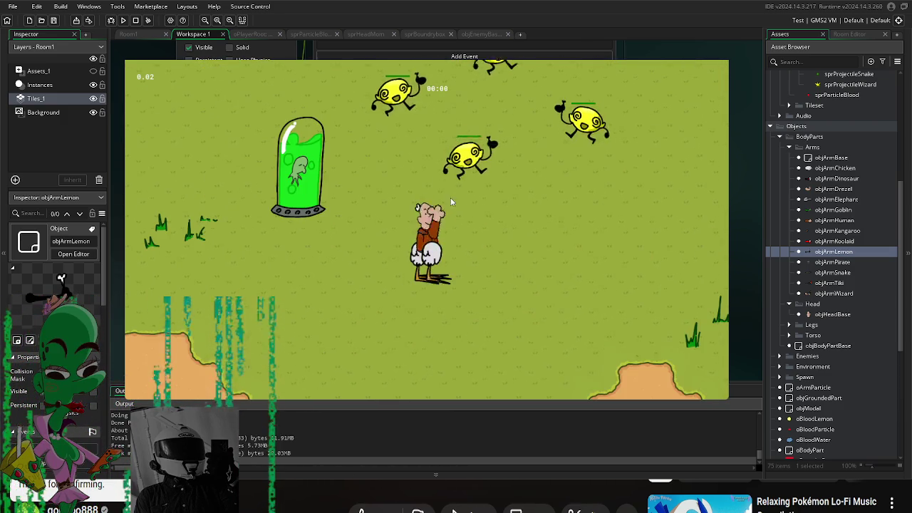
pyautogui.click(455, 172)
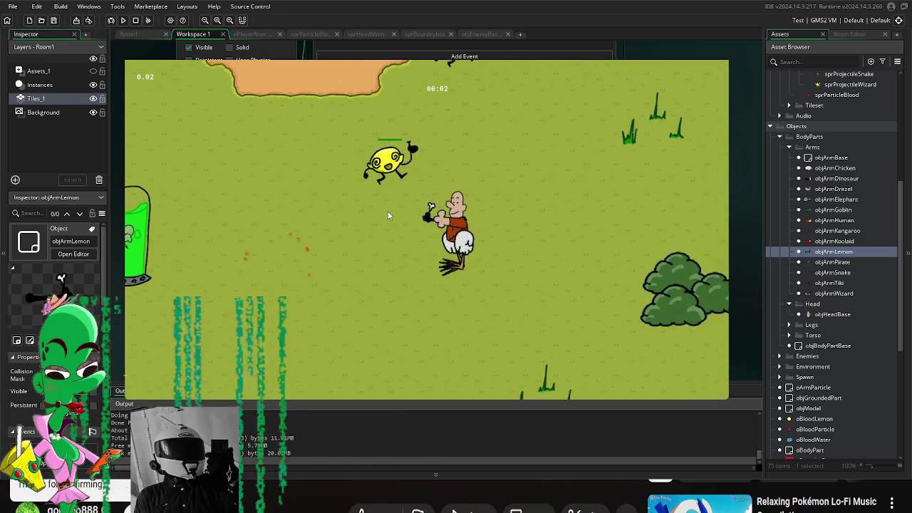
pyautogui.click(368, 195)
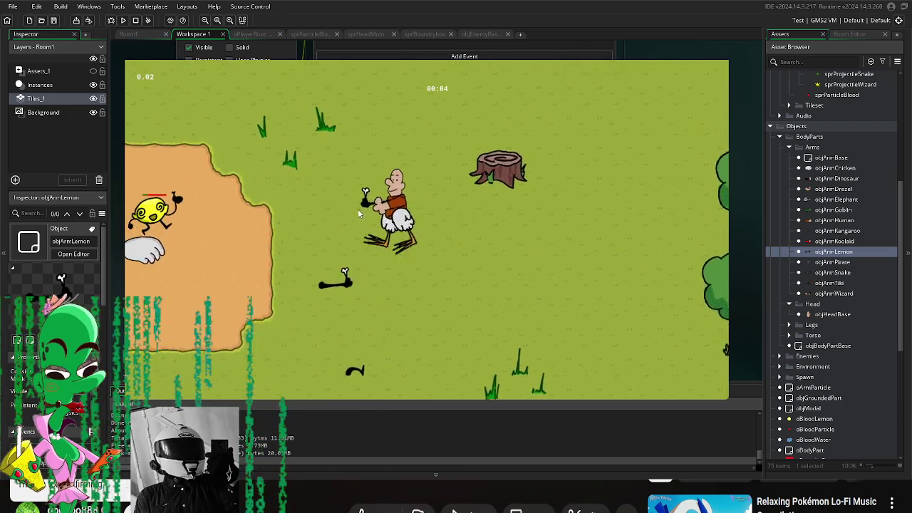
pyautogui.click(363, 205)
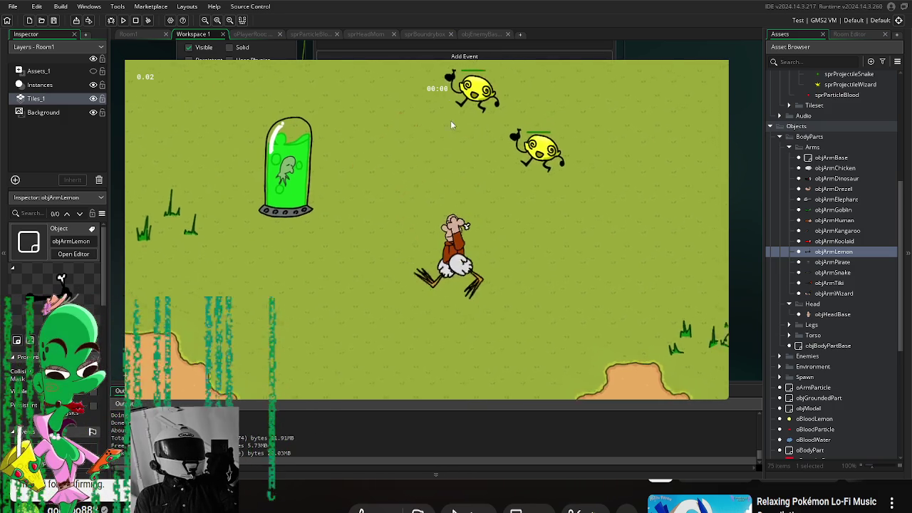
pyautogui.click(436, 153)
pyautogui.click(328, 154)
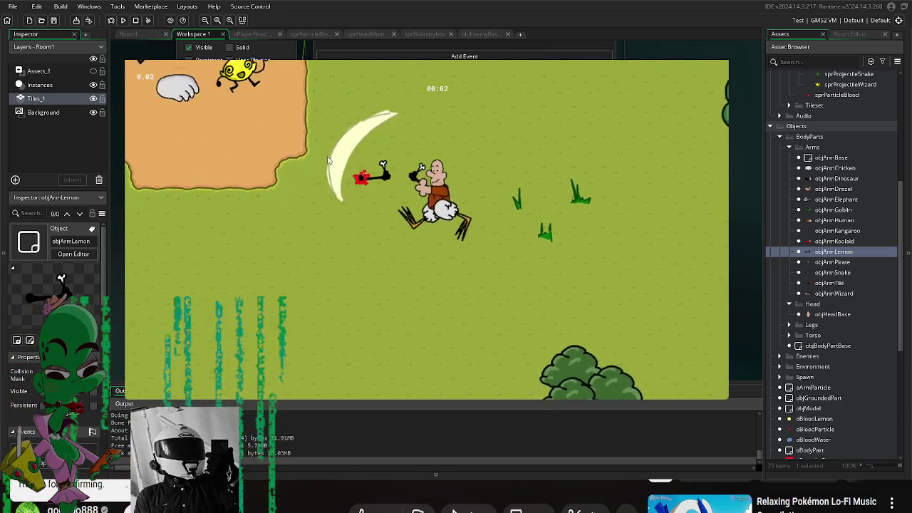
pyautogui.click(282, 212)
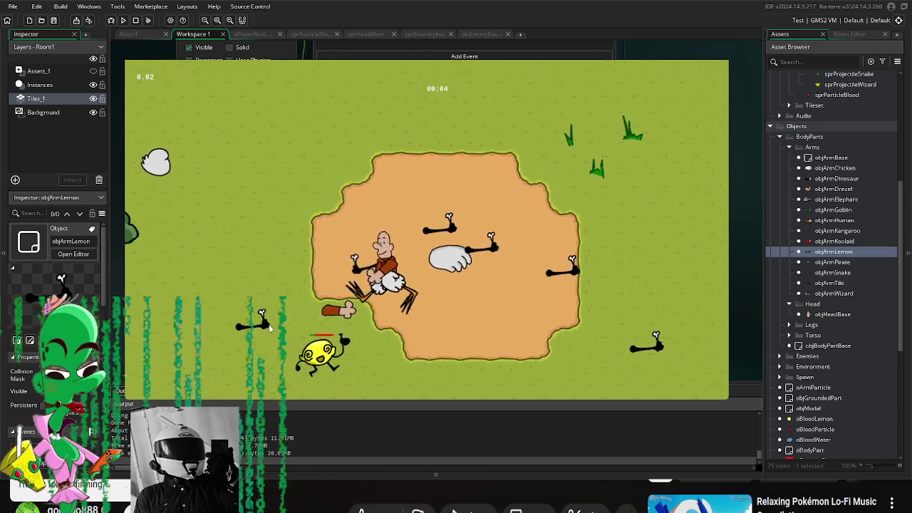
pyautogui.press('Escape')
pyautogui.scroll(-3, 823, 413)
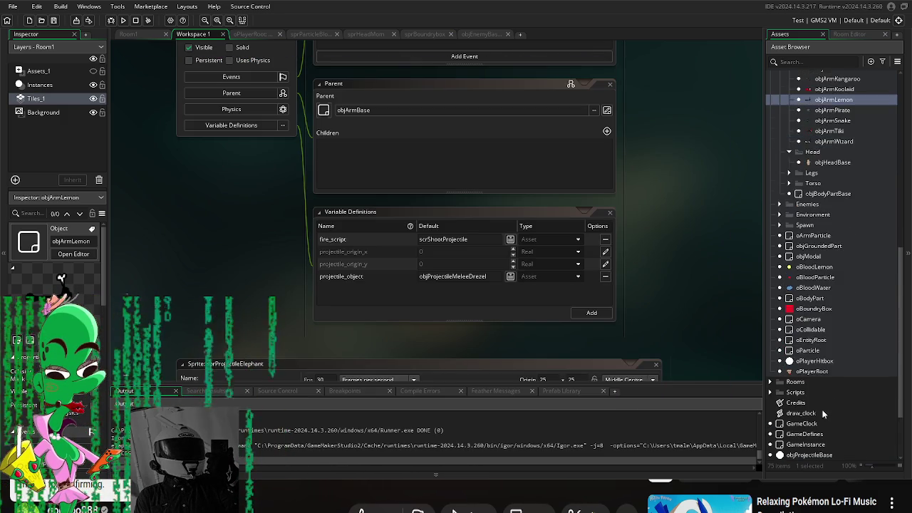
# - Open objProjectileMeleeDrezel, set its knockback default to -50, and start a test run
pyautogui.scroll(-2, 823, 413)
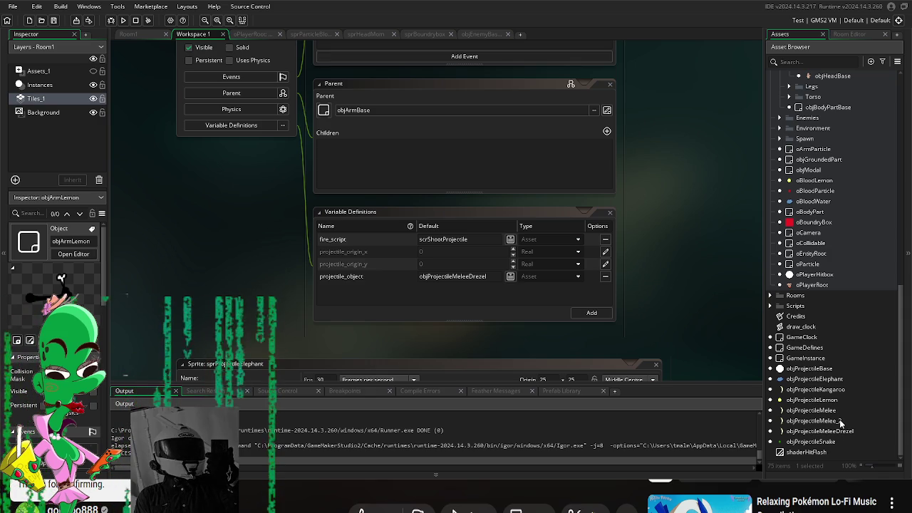
pyautogui.doubleClick(840, 430)
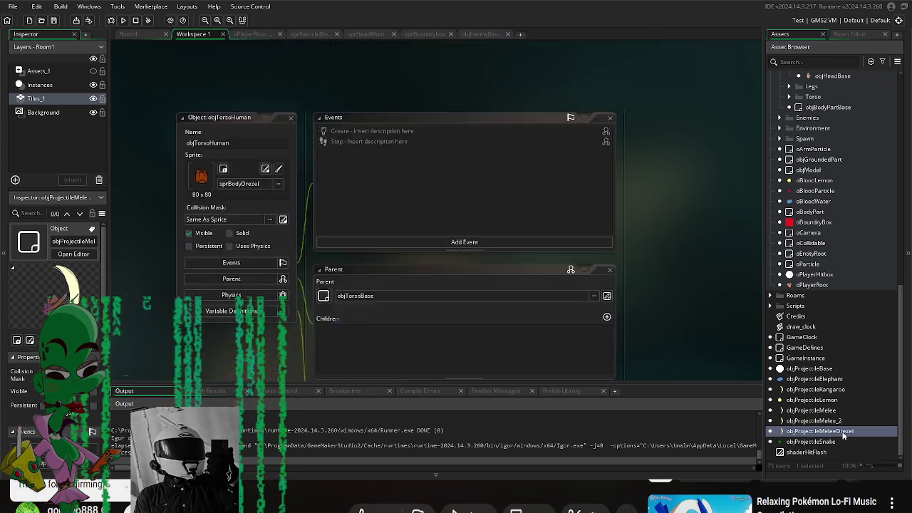
pyautogui.click(439, 306)
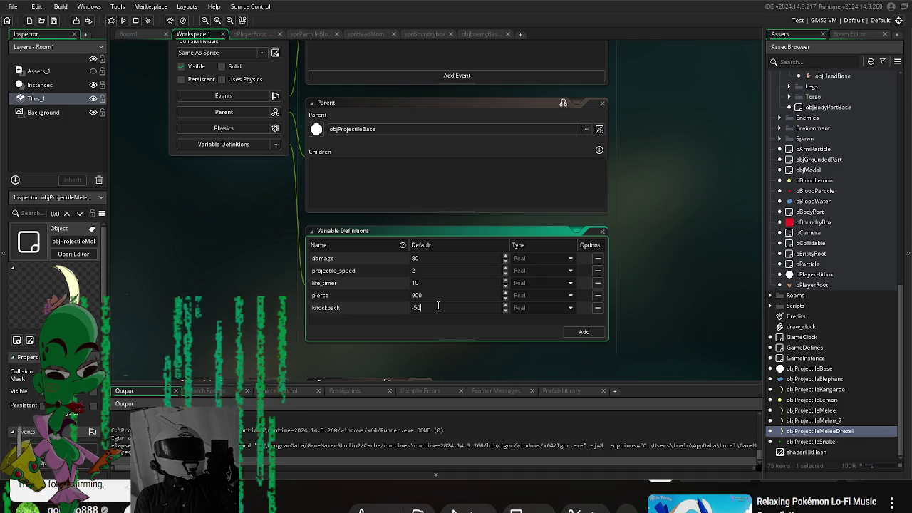
pyautogui.click(122, 20)
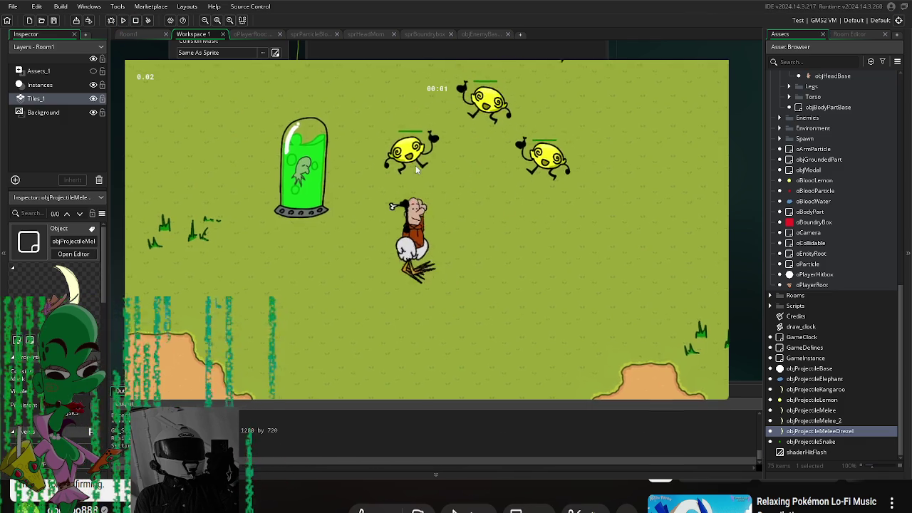
# - Move briefly in the test, stop it, then edit the damage (40) and knockback defaults
pyautogui.press('a')
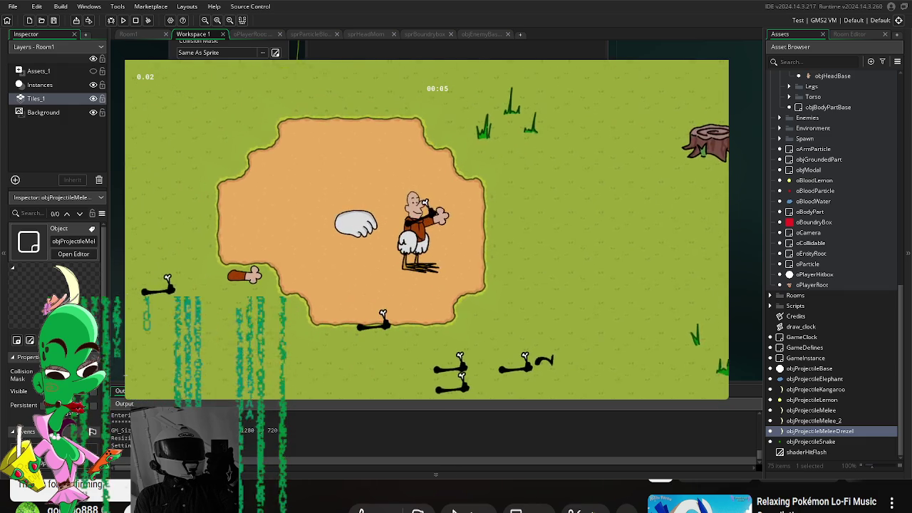
pyautogui.press('Escape')
pyautogui.click(430, 258)
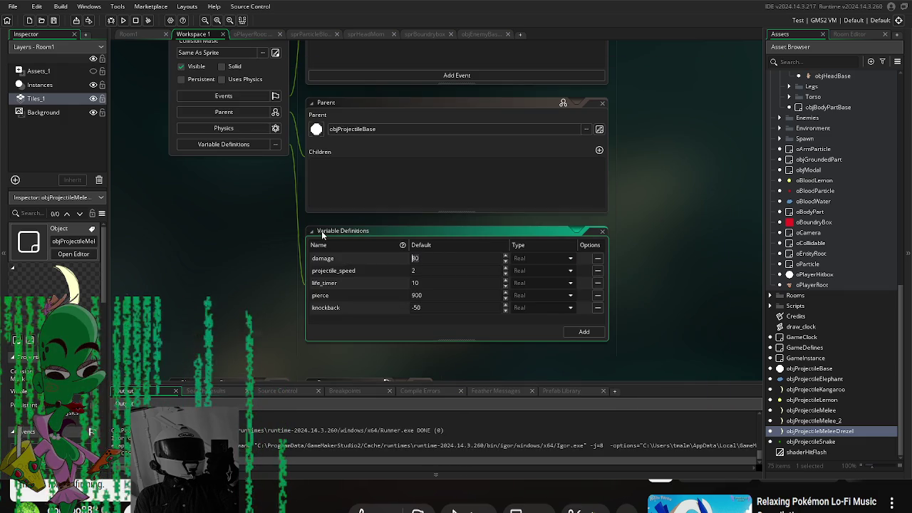
pyautogui.click(442, 307)
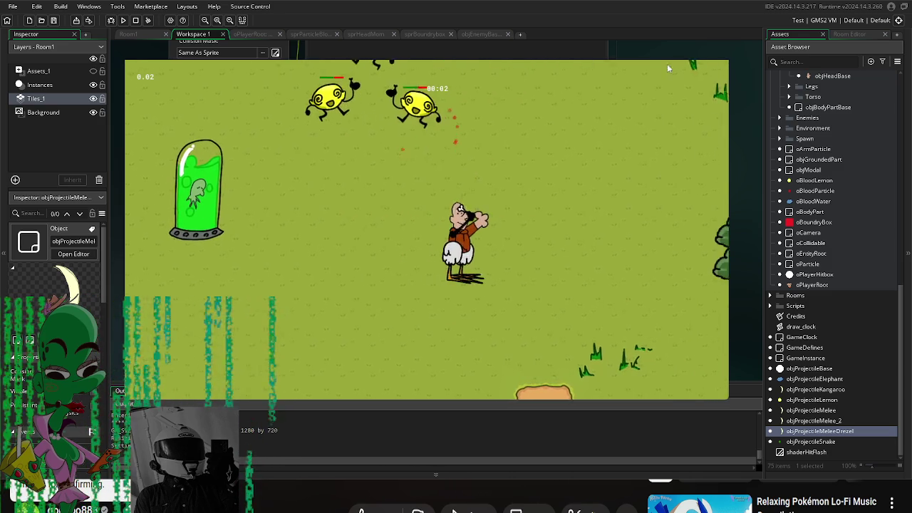
# - Finish the knockback value at -50 and relaunch the game with F5
pyautogui.press('Escape')
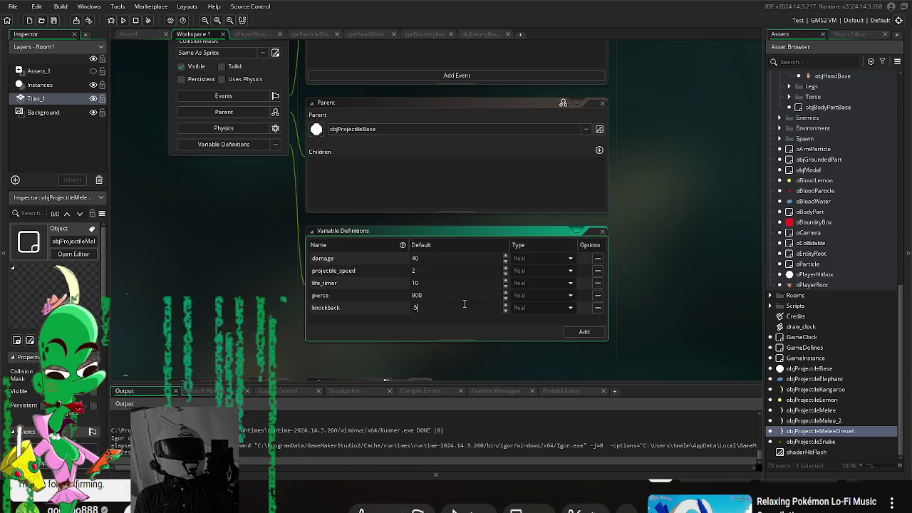
pyautogui.write('0')
pyautogui.press('F5')
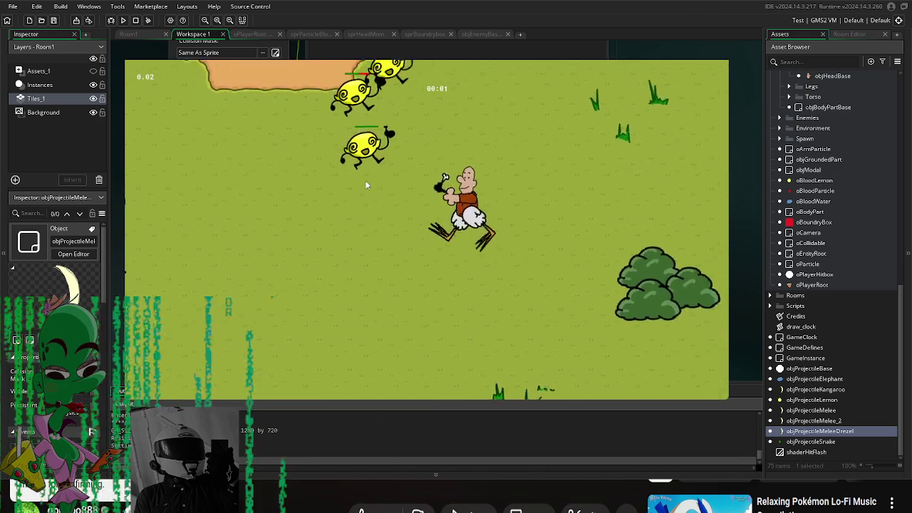
# - Move around with WASD, swing melee attacks at the lemons, then close the game
pyautogui.press('w')
pyautogui.press('a')
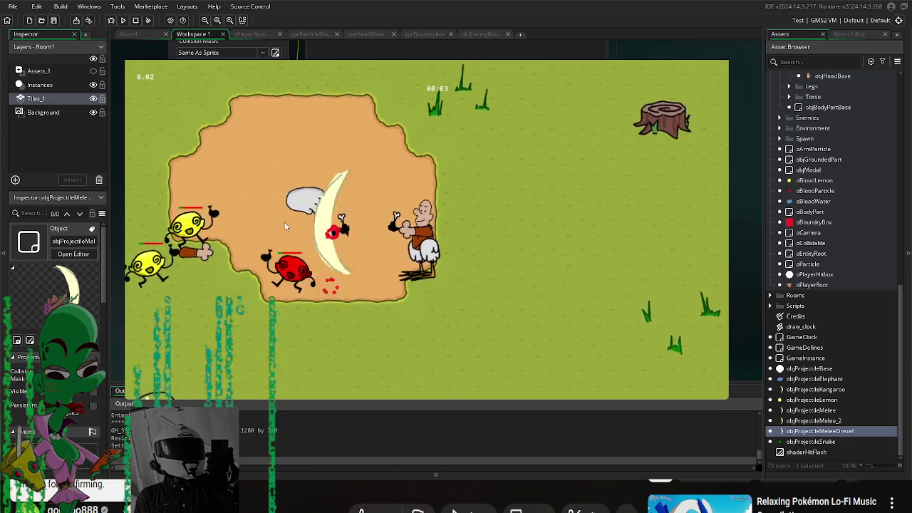
pyautogui.click(273, 265)
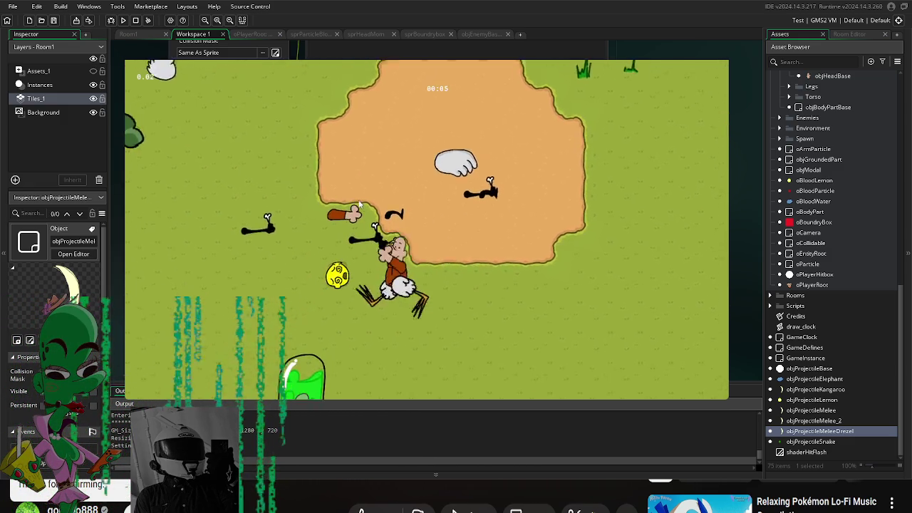
pyautogui.press('w')
pyautogui.press('d')
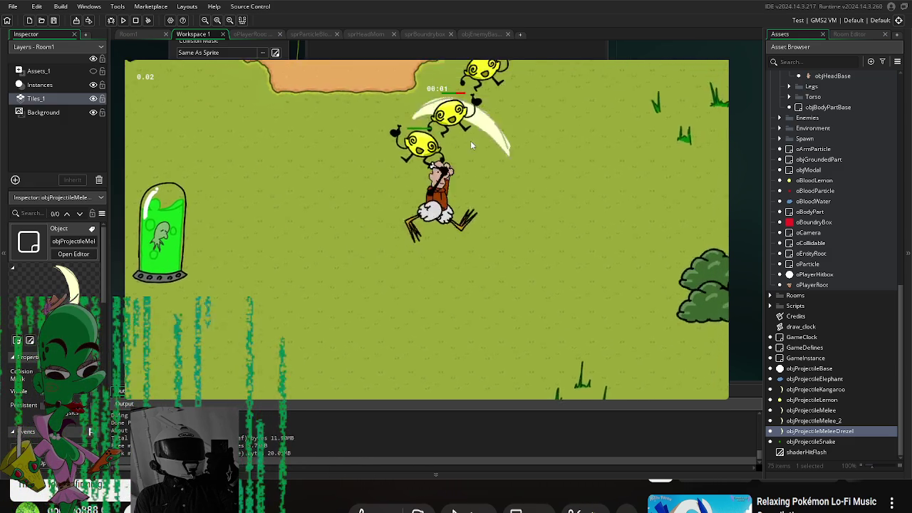
pyautogui.press('w')
pyautogui.press('a')
pyautogui.press('d')
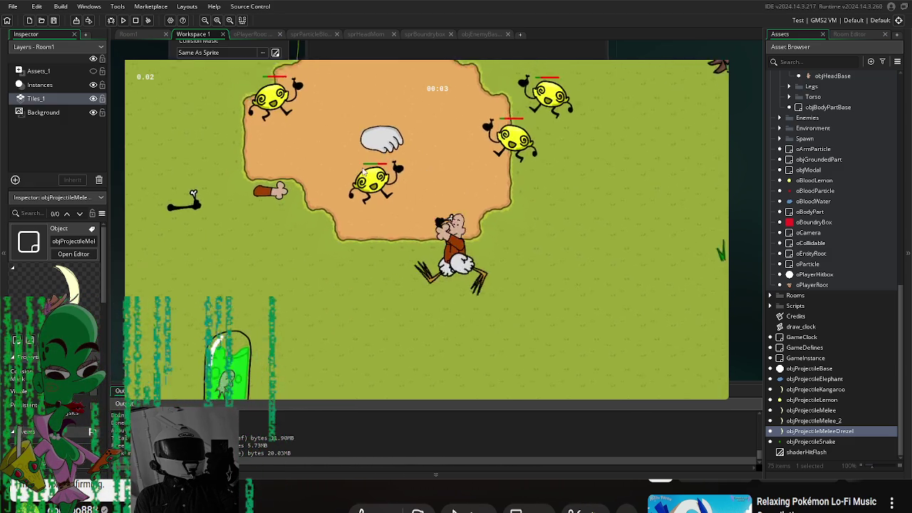
pyautogui.press('a')
pyautogui.press('w')
pyautogui.click(442, 249)
pyautogui.click(438, 259)
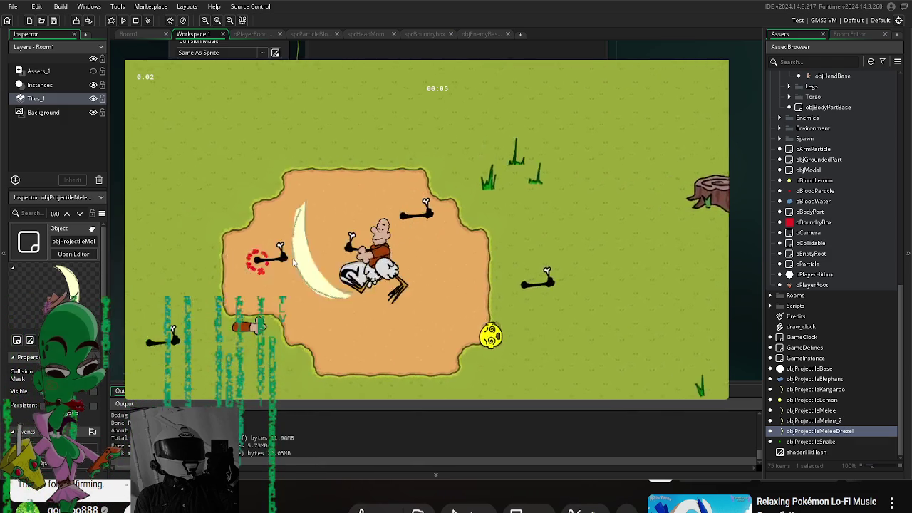
pyautogui.press('s')
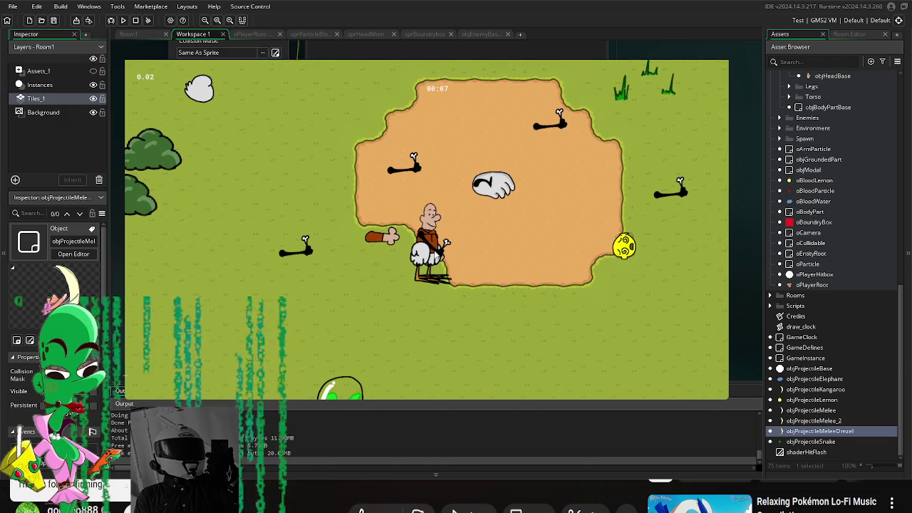
pyautogui.click(519, 191)
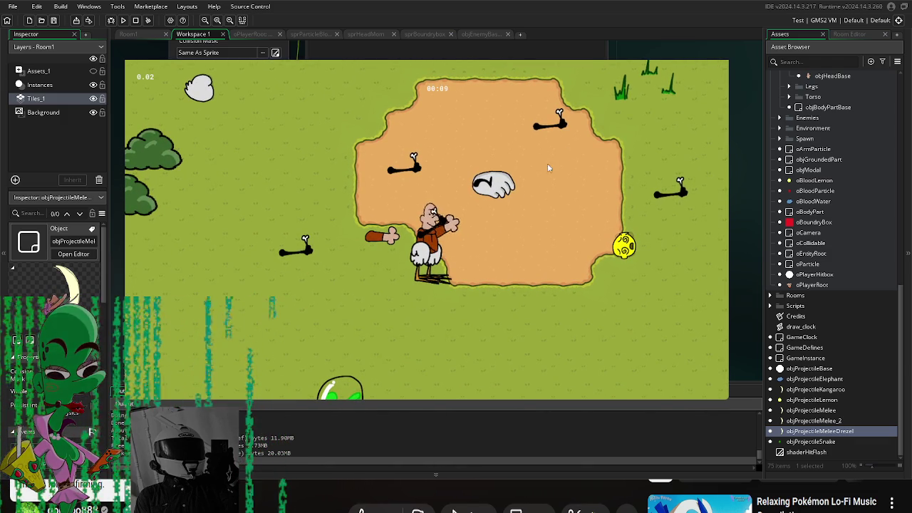
pyautogui.press('Escape')
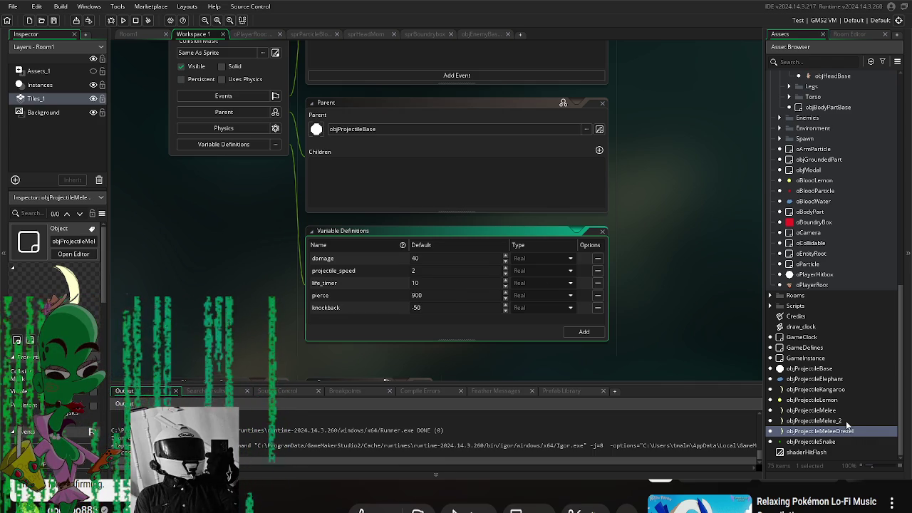
# - Open objArmDrezel and set its fire_script to scrShootProjectile from Scripts > Firing Scripts
pyautogui.scroll(8, 836, 175)
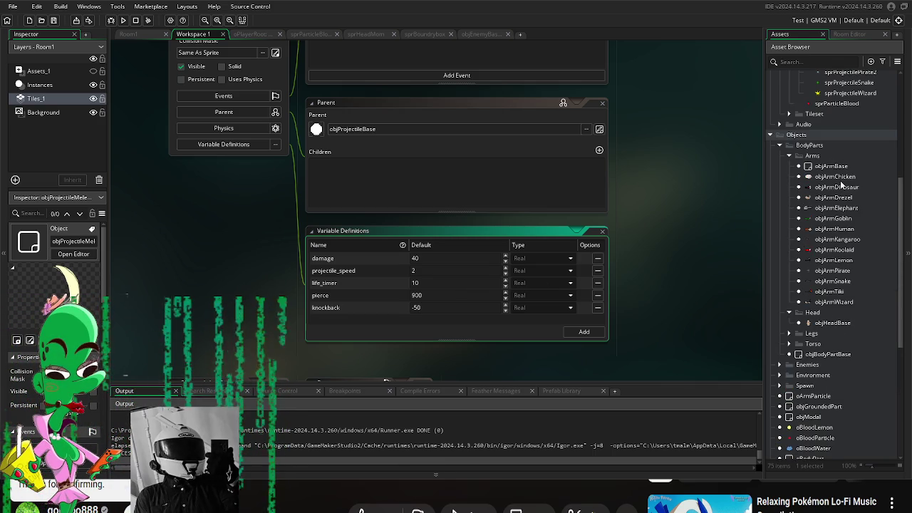
pyautogui.doubleClick(837, 198)
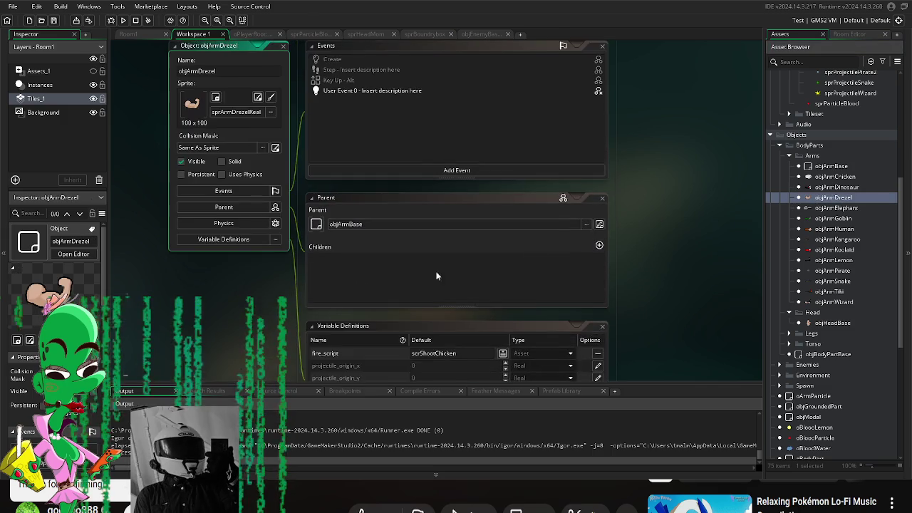
pyautogui.click(503, 239)
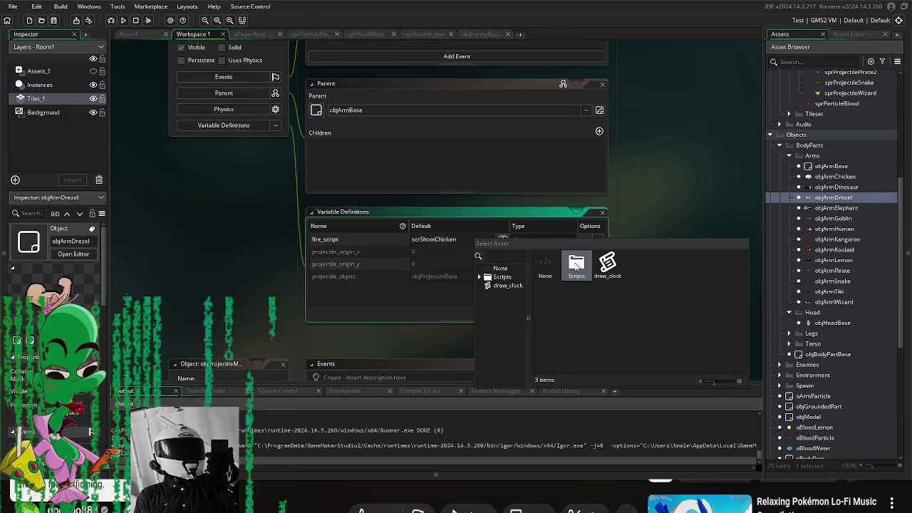
pyautogui.doubleClick(577, 265)
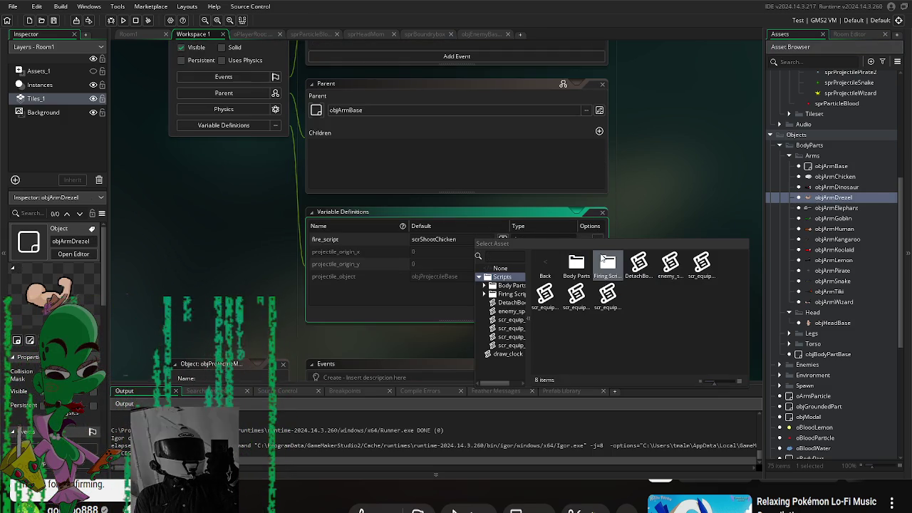
pyautogui.doubleClick(617, 265)
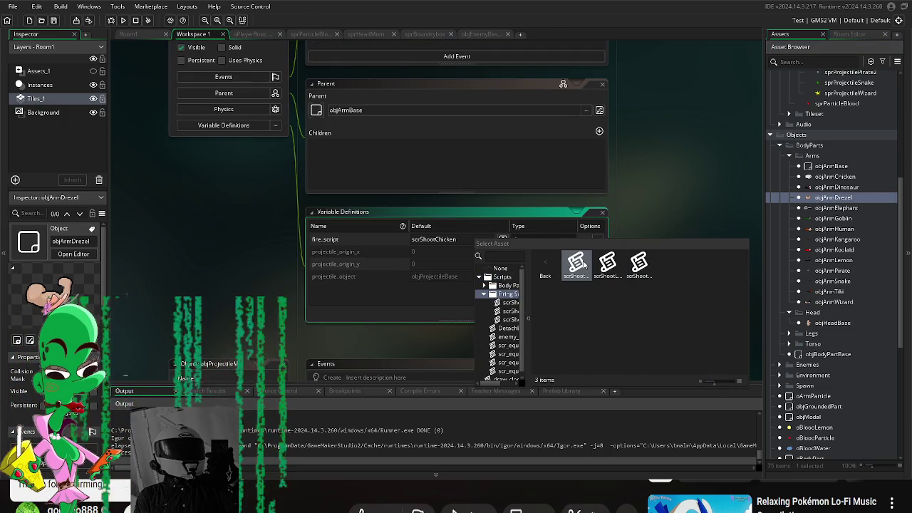
pyautogui.doubleClick(639, 262)
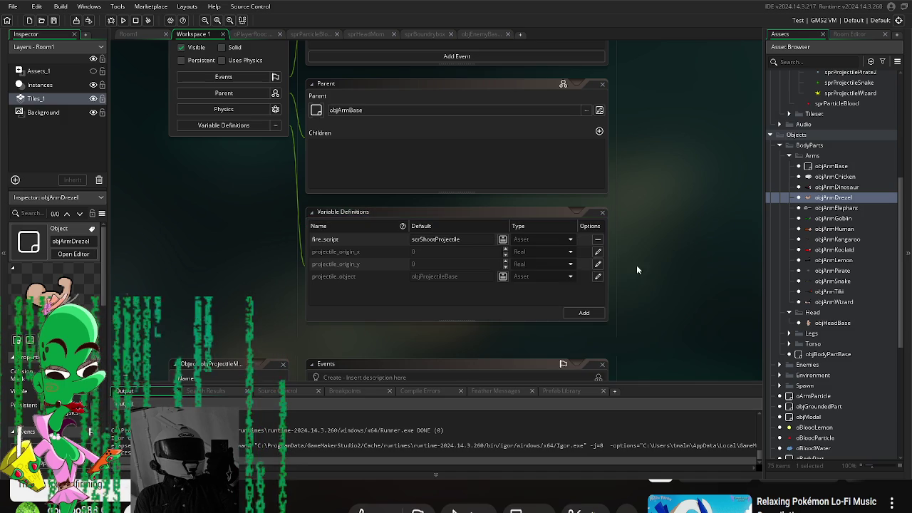
# - Override projectile_object with objProjectileMeleeDrezel, then open objArmElephant's variable definitions
pyautogui.click(501, 277)
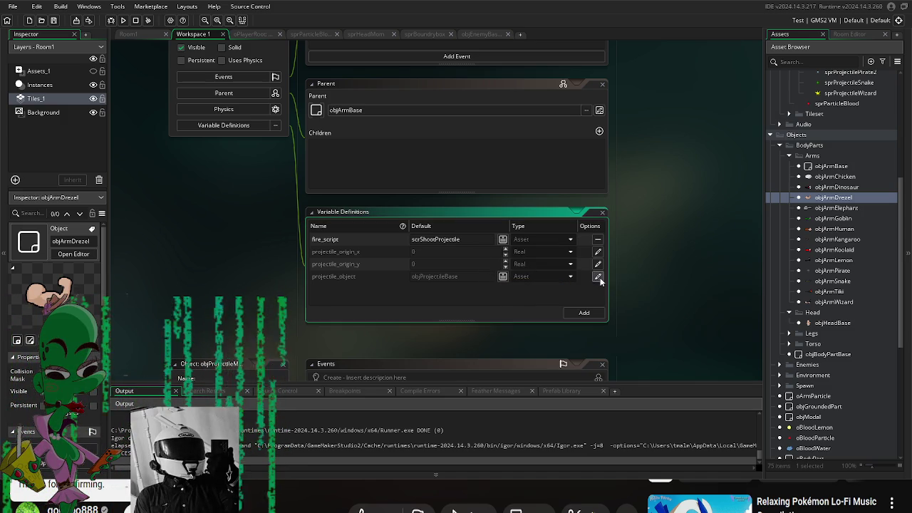
pyautogui.click(502, 277)
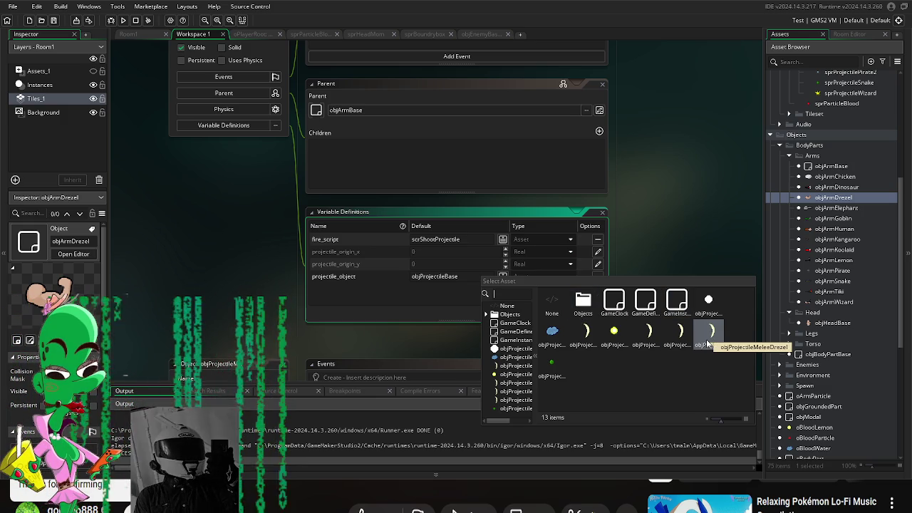
pyautogui.click(682, 341)
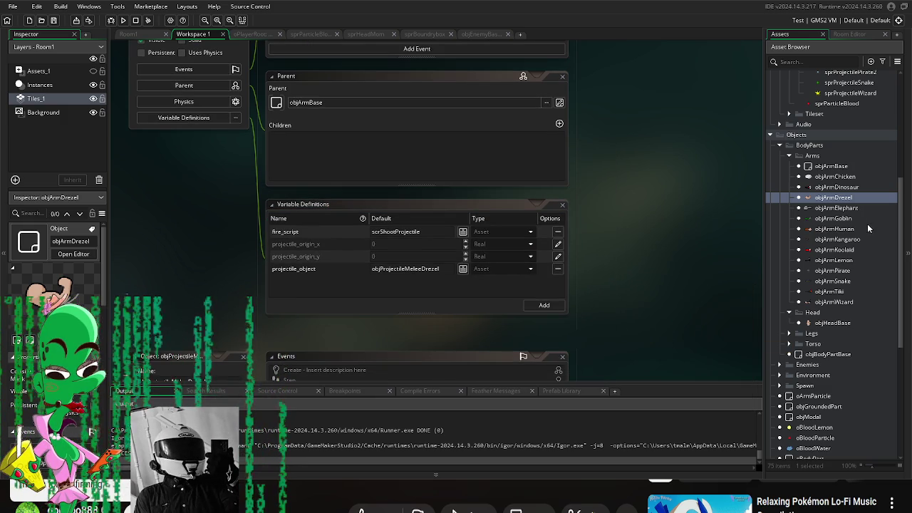
pyautogui.doubleClick(848, 207)
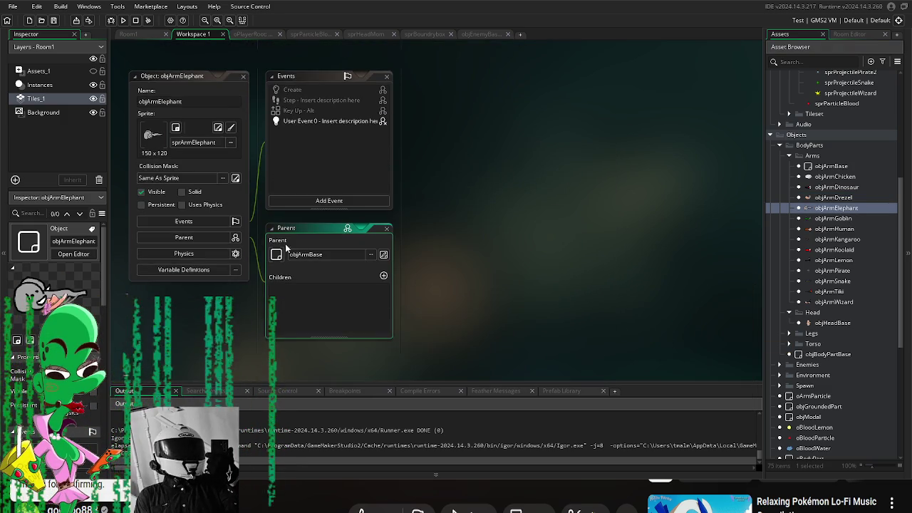
pyautogui.click(184, 269)
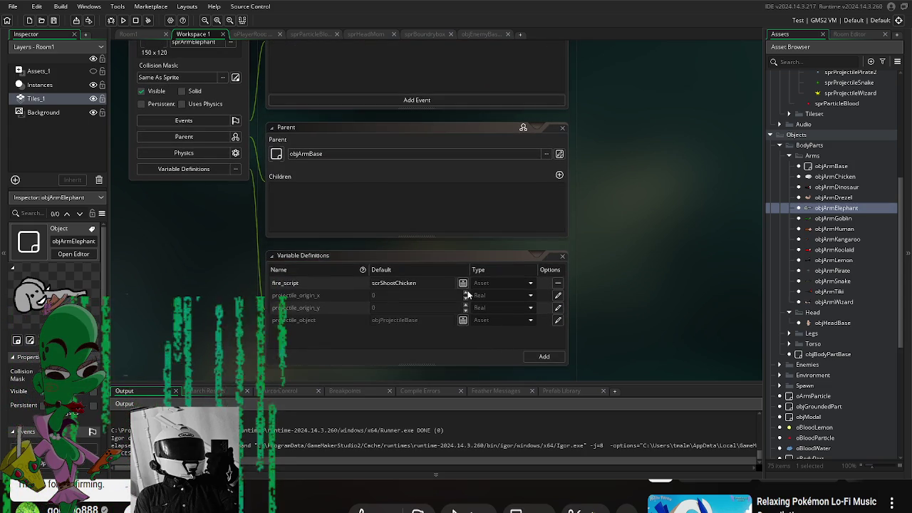
# - Set objArmElephant's fire_script to scrShootProjectile from the Firing Scripts folder
pyautogui.click(464, 283)
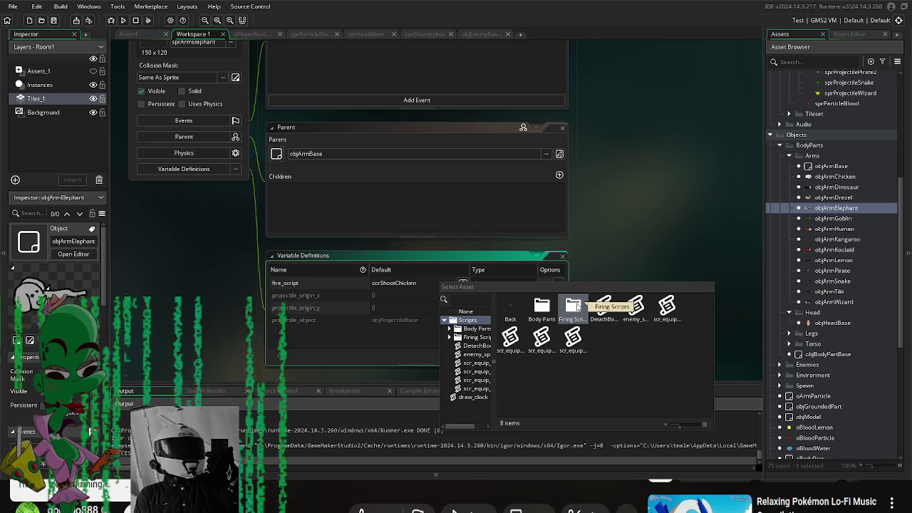
pyautogui.doubleClick(575, 307)
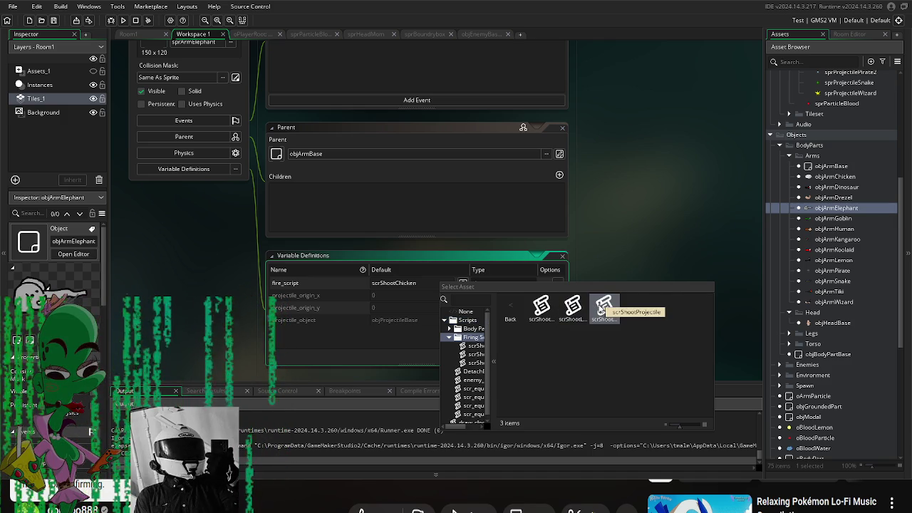
pyautogui.doubleClick(603, 308)
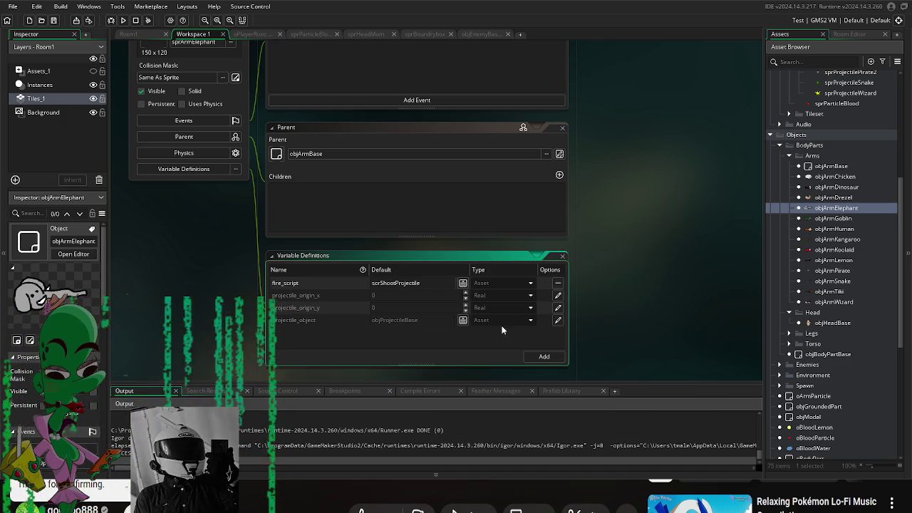
# - Override projectile_object with objProjectileElephant, then open objArmGoblin
pyautogui.click(558, 320)
pyautogui.click(463, 320)
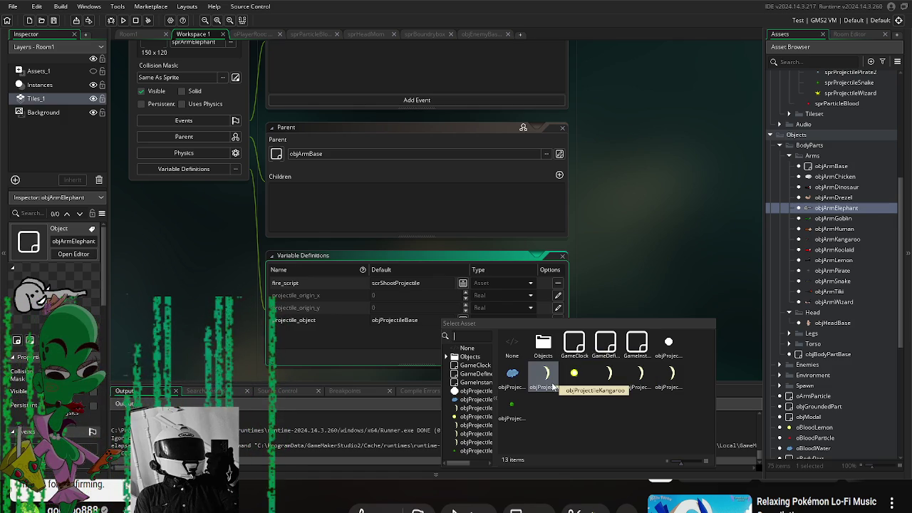
pyautogui.doubleClick(512, 375)
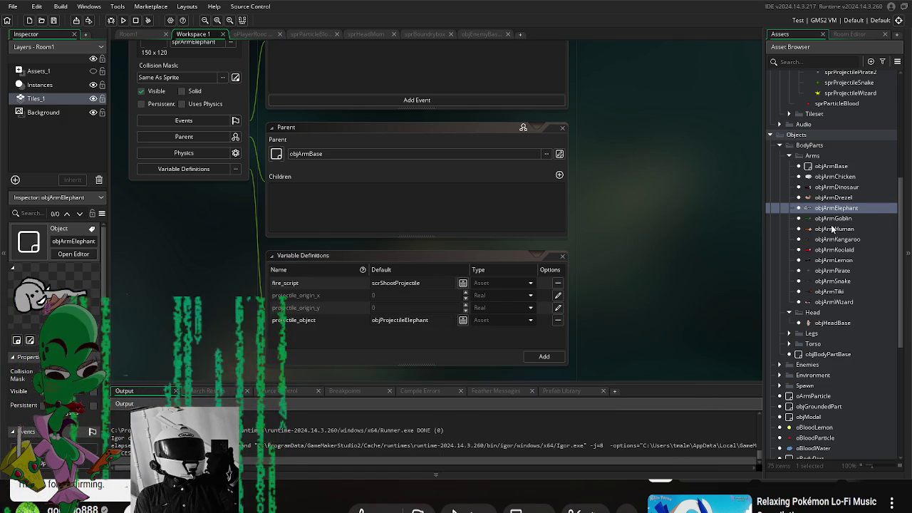
pyautogui.doubleClick(784, 218)
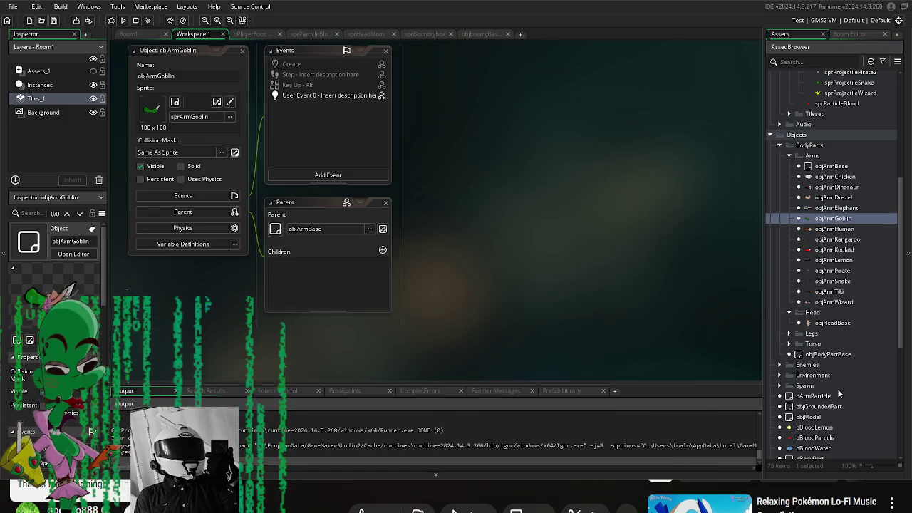
# - Open objProjectileMelee_2 and rename it to objProjectileMeleGoblin
pyautogui.scroll(-8, 834, 427)
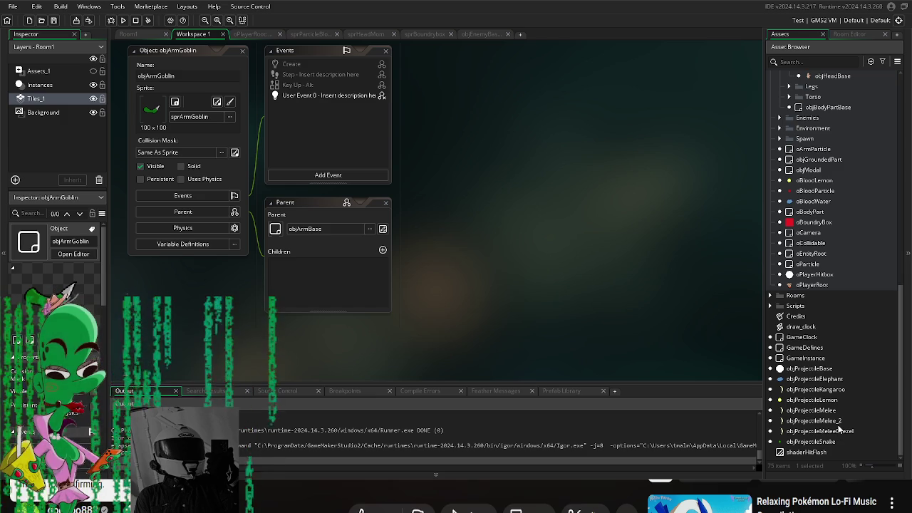
pyautogui.doubleClick(835, 422)
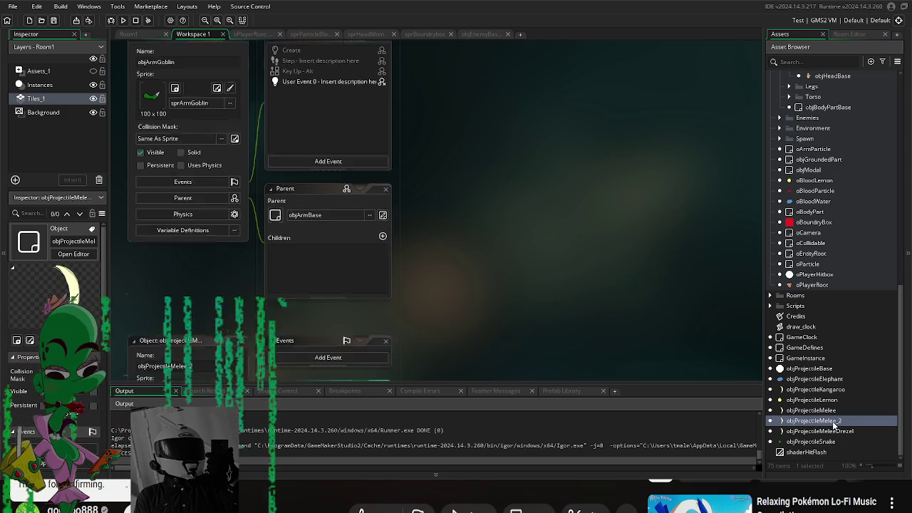
pyautogui.click(190, 102)
pyautogui.press('BackSpace')
pyautogui.press('BackSpace')
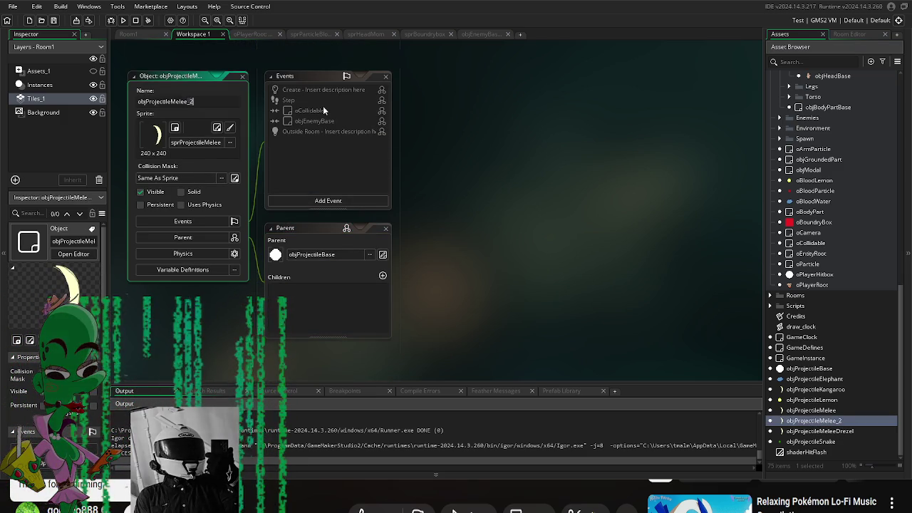
pyautogui.write('Goblin')
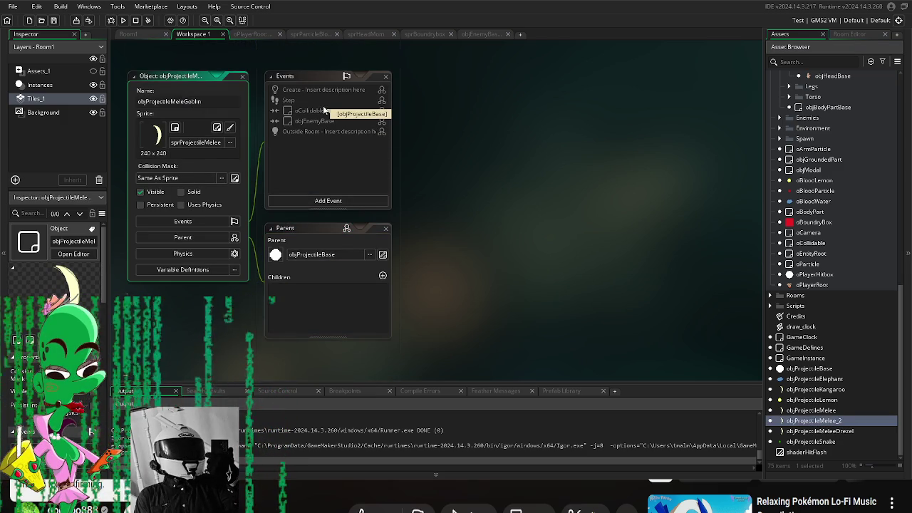
# - Set the damage default to 8, life_timer to 10 and projectile_speed to 5
pyautogui.scroll(-2, 358, 299)
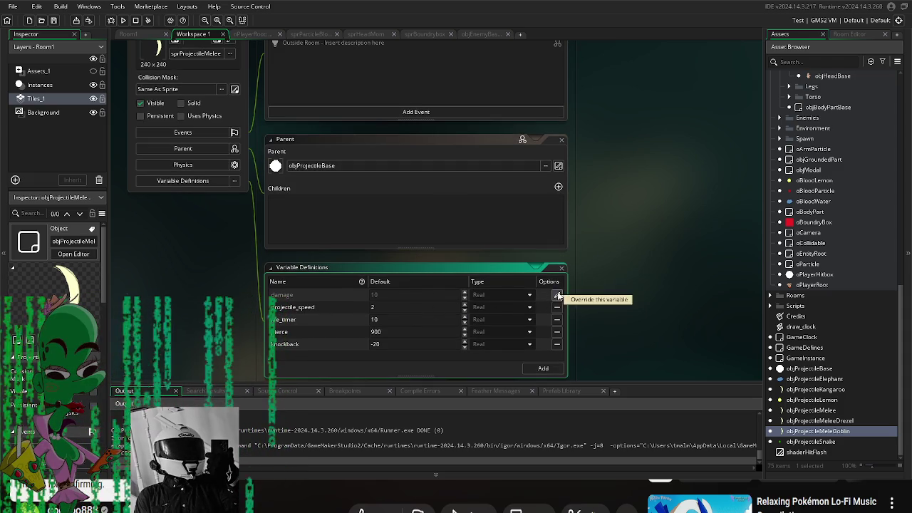
pyautogui.doubleClick(403, 296)
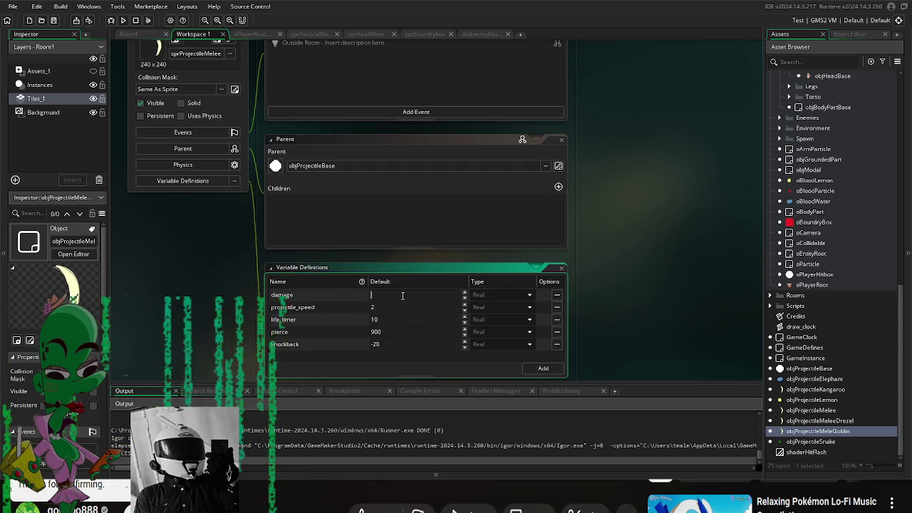
pyautogui.write('8')
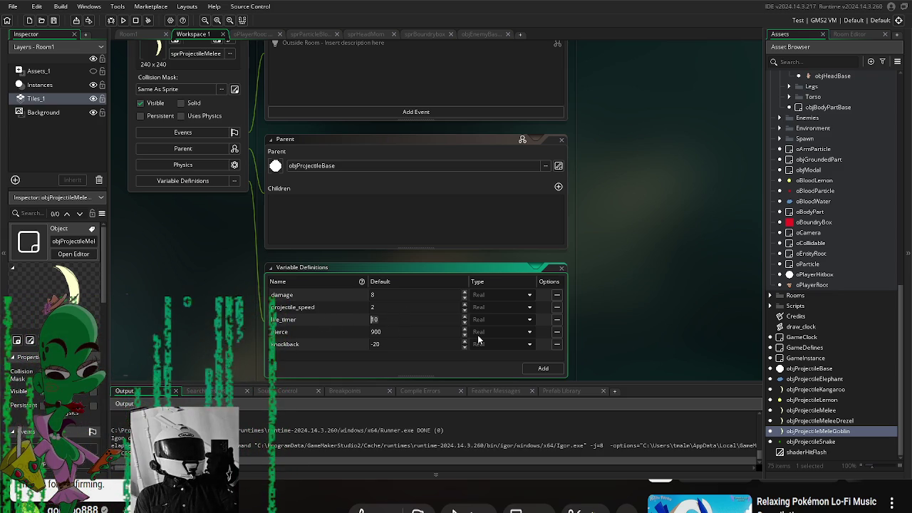
pyautogui.write('5')
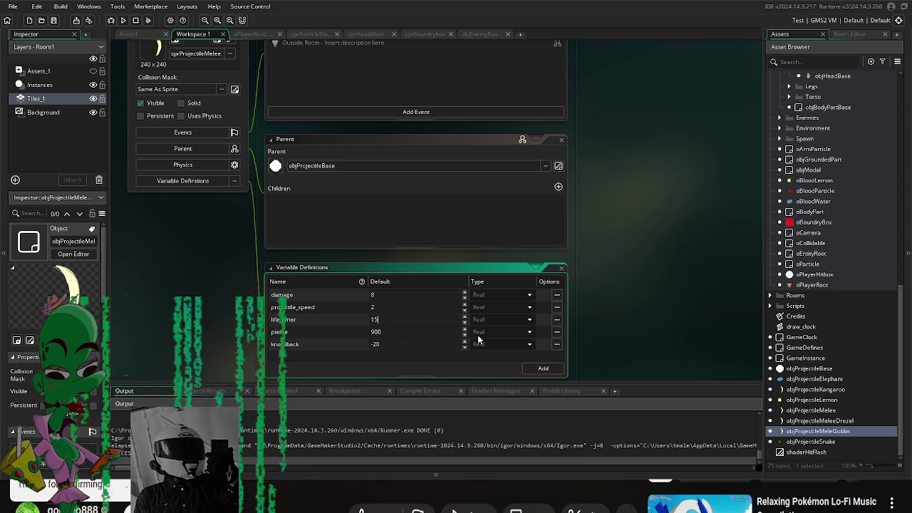
pyautogui.press('BackSpace')
pyautogui.write('0')
pyautogui.hotkey('shift', 'Tab')
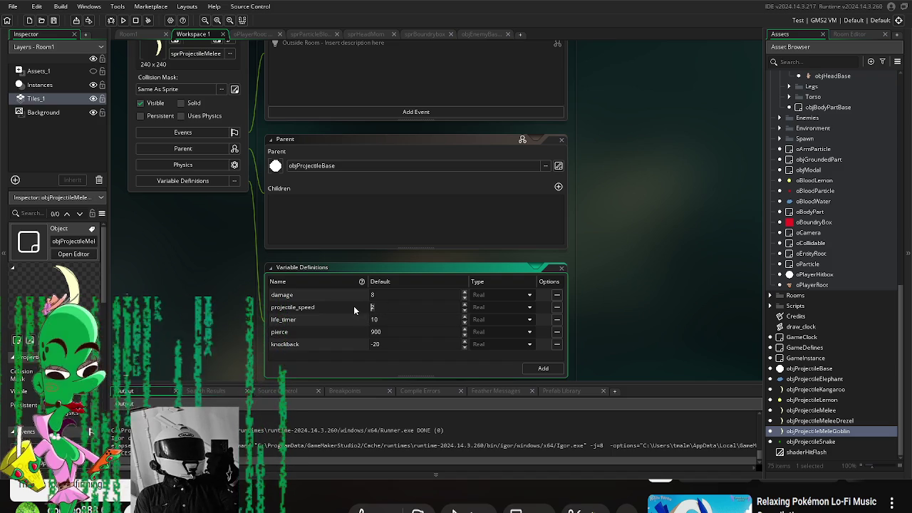
pyautogui.write('5')
# - Change the knockback default to -10
pyautogui.moveTo(619, 299); pyautogui.dragTo(626, 306)
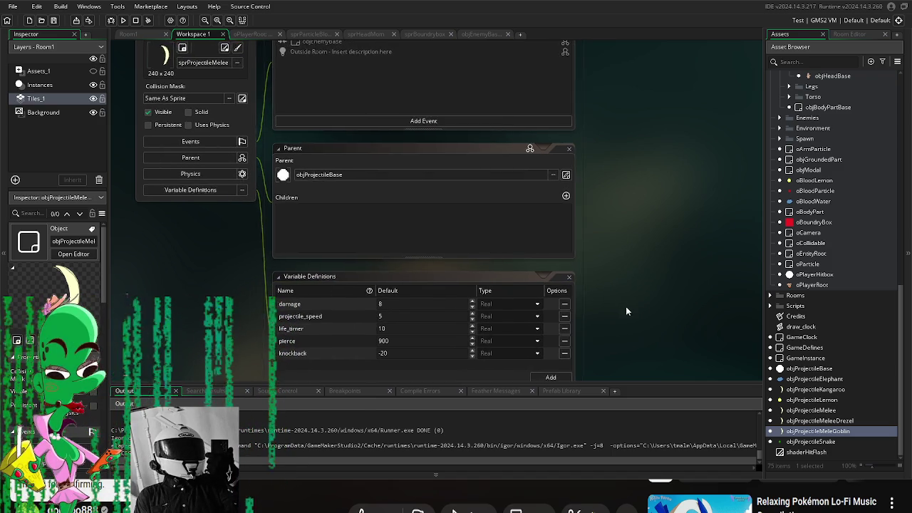
pyautogui.scroll(-1, 627, 309)
pyautogui.click(426, 341)
pyautogui.press('BackSpace')
pyautogui.press('BackSpace')
pyautogui.write('10')
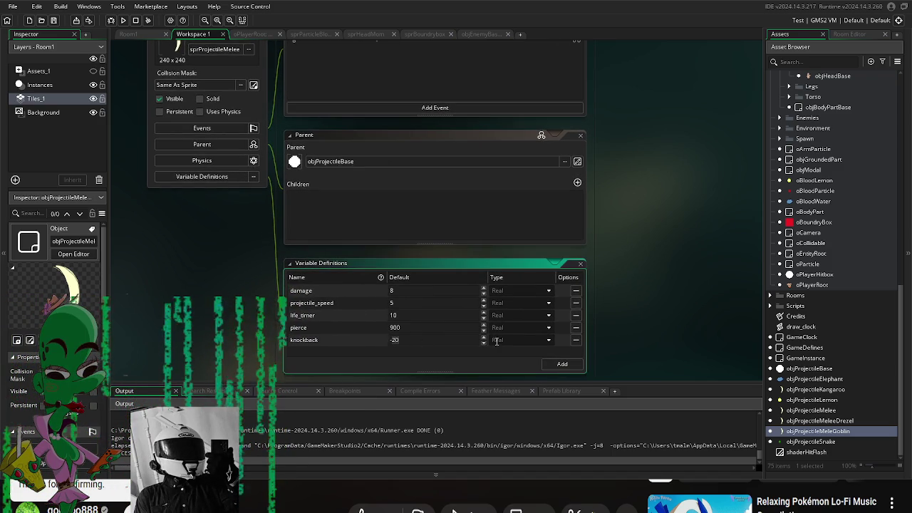
pyautogui.click(644, 329)
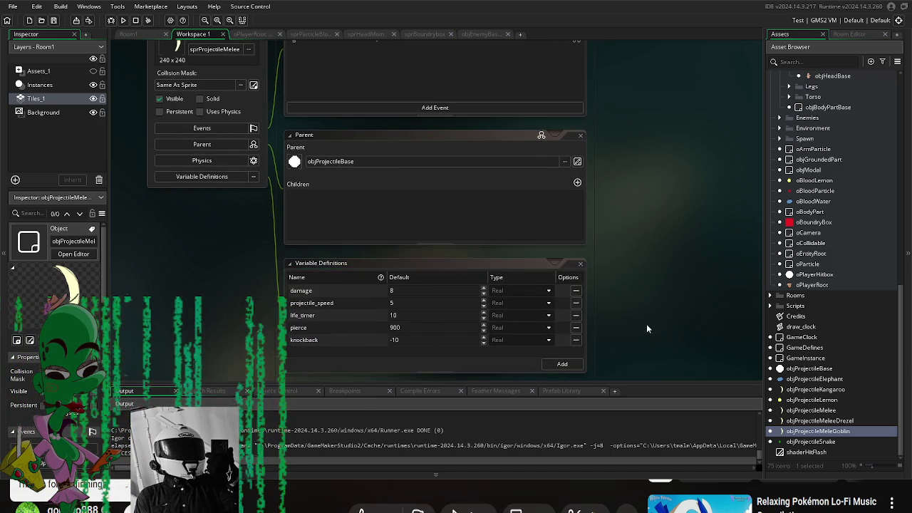
pyautogui.scroll(2, 646, 321)
# - Open oBloodLemon and browse the asset tree, toggling the Arms and Sprites folders
pyautogui.doubleClick(818, 184)
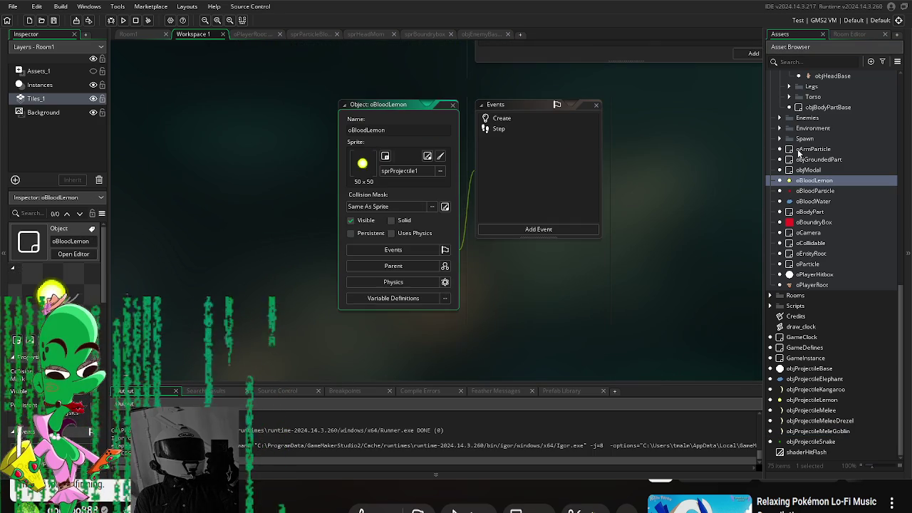
pyautogui.scroll(6, 834, 164)
pyautogui.scroll(2, 827, 158)
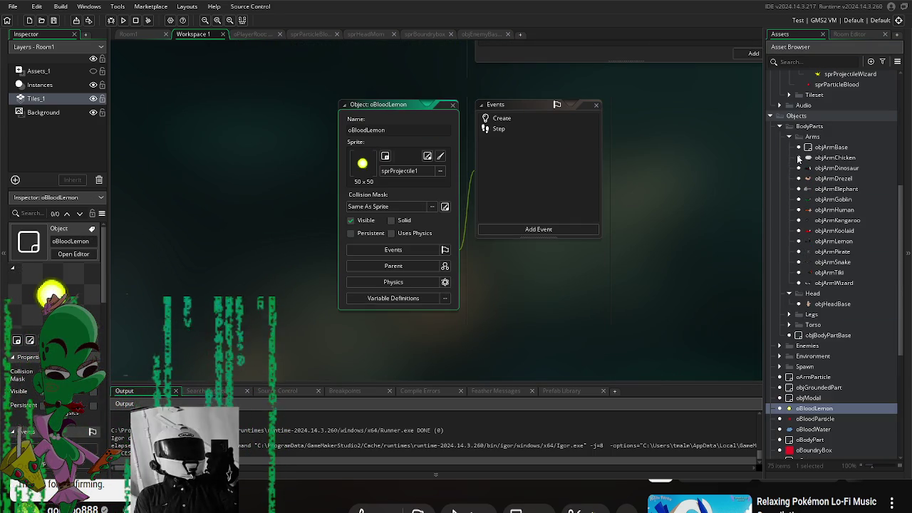
pyautogui.scroll(5, 834, 207)
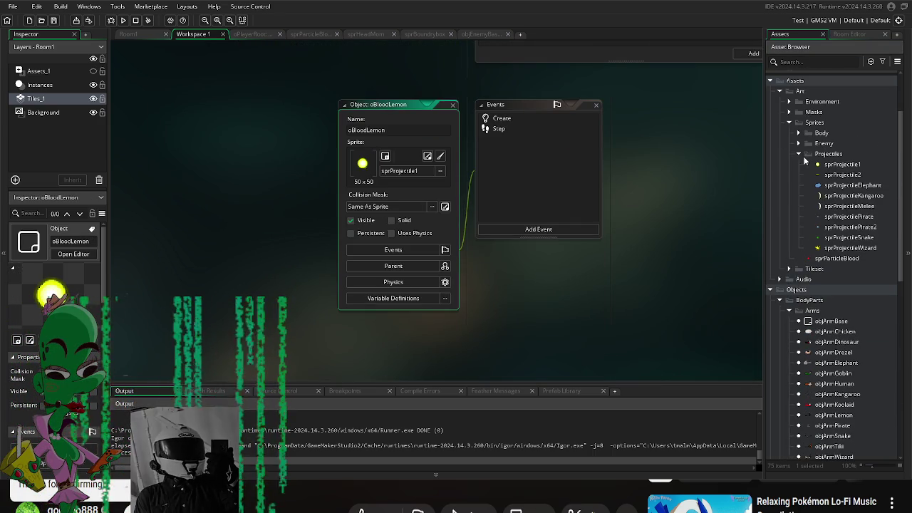
pyautogui.scroll(-3, 809, 249)
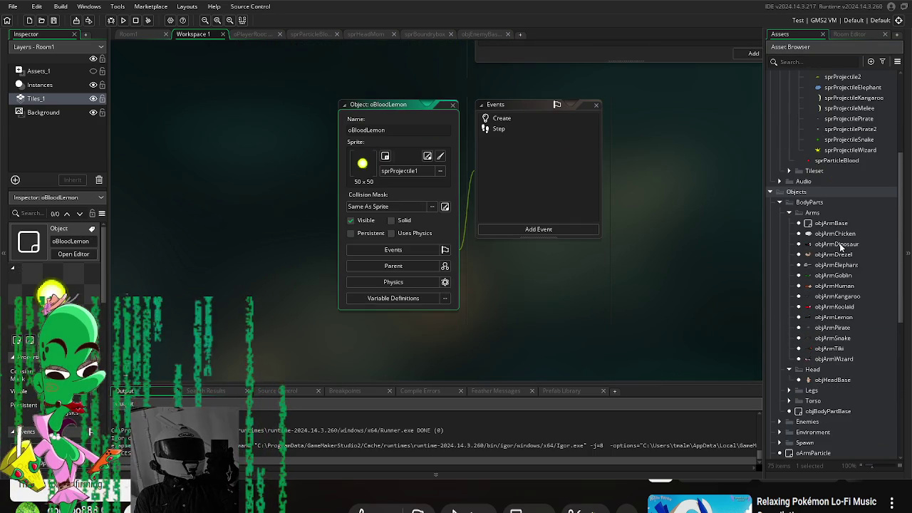
pyautogui.click(790, 213)
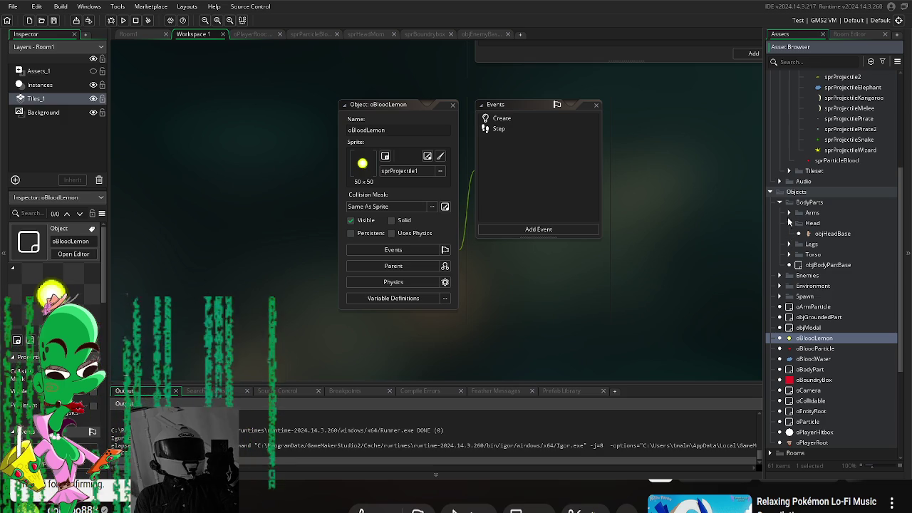
pyautogui.click(789, 213)
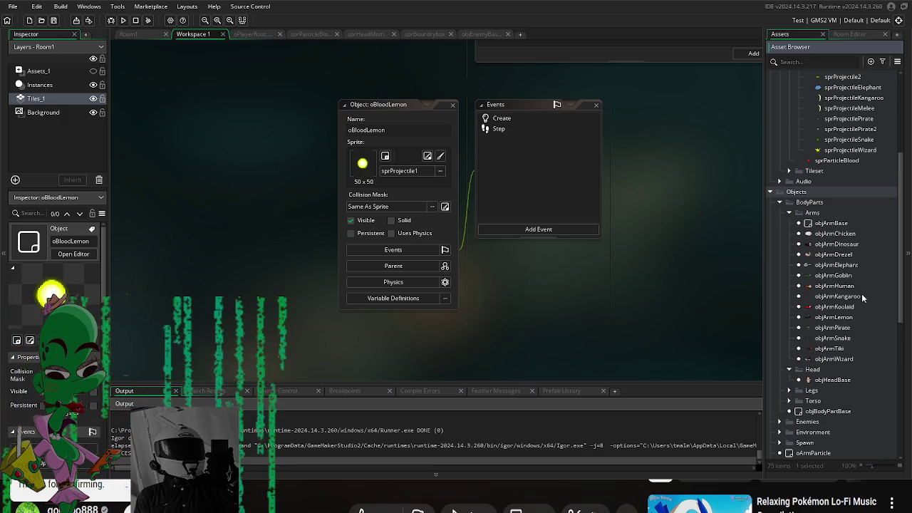
pyautogui.scroll(4, 853, 291)
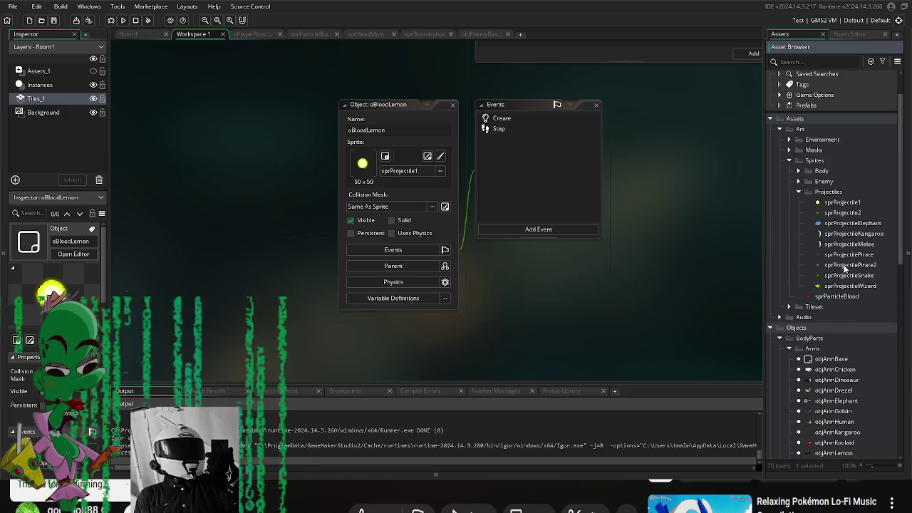
pyautogui.click(789, 160)
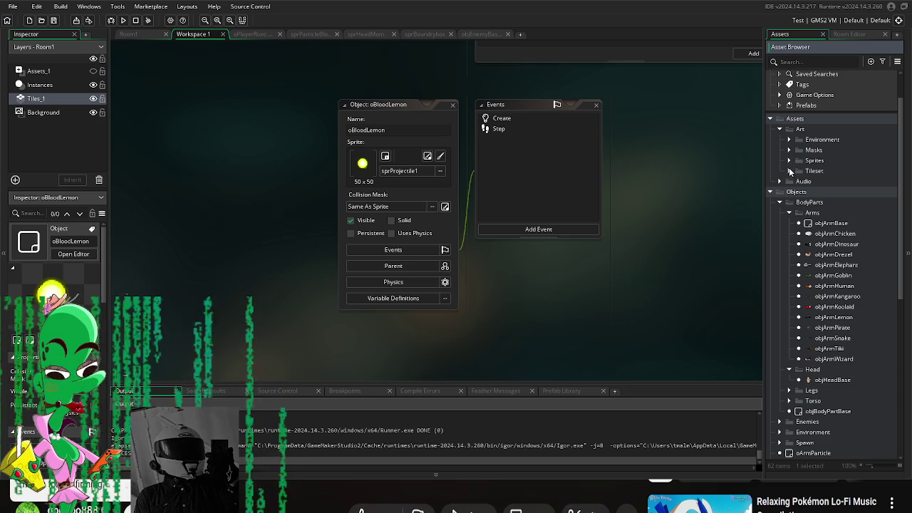
# - Expand the Enemies folder and open the objEnemyBase object editor
pyautogui.scroll(2, 793, 157)
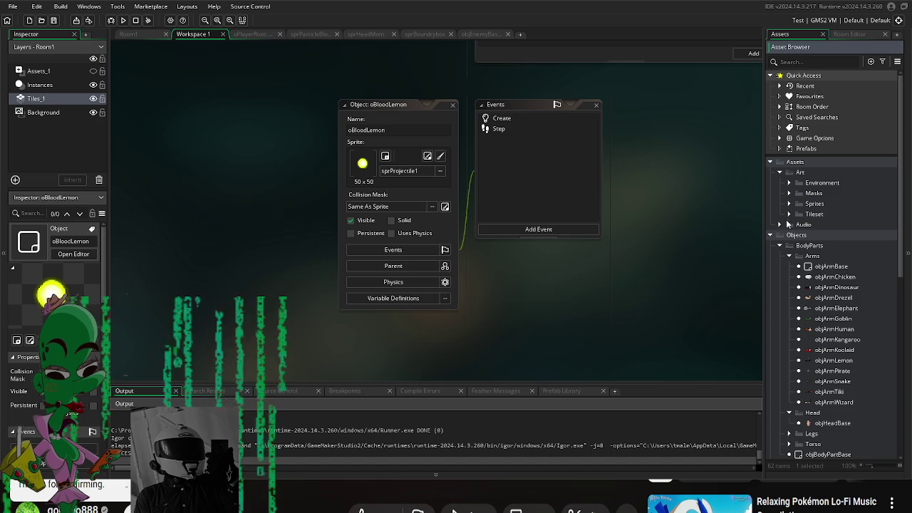
pyautogui.scroll(-3, 792, 221)
pyautogui.scroll(-3, 812, 260)
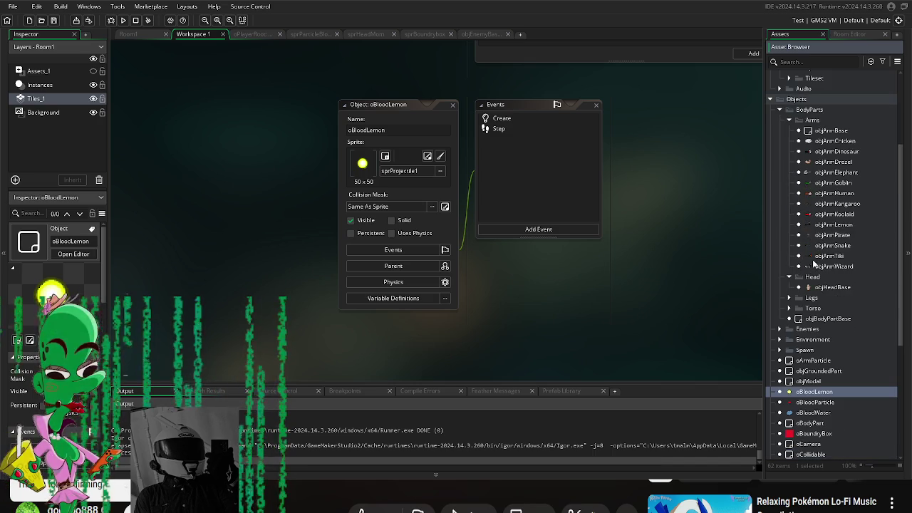
pyautogui.click(779, 329)
pyautogui.doubleClick(846, 342)
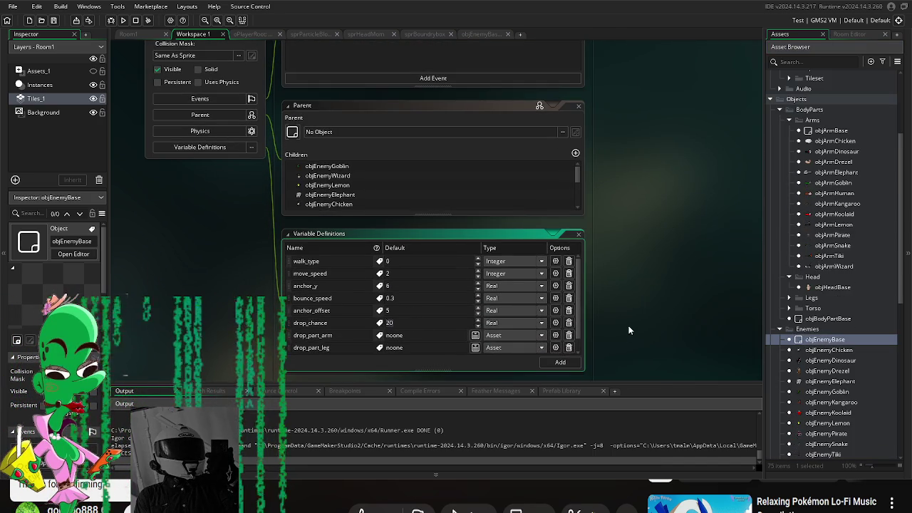
# - Open objEnemyDrezel and show its variable definitions
pyautogui.doubleClick(835, 371)
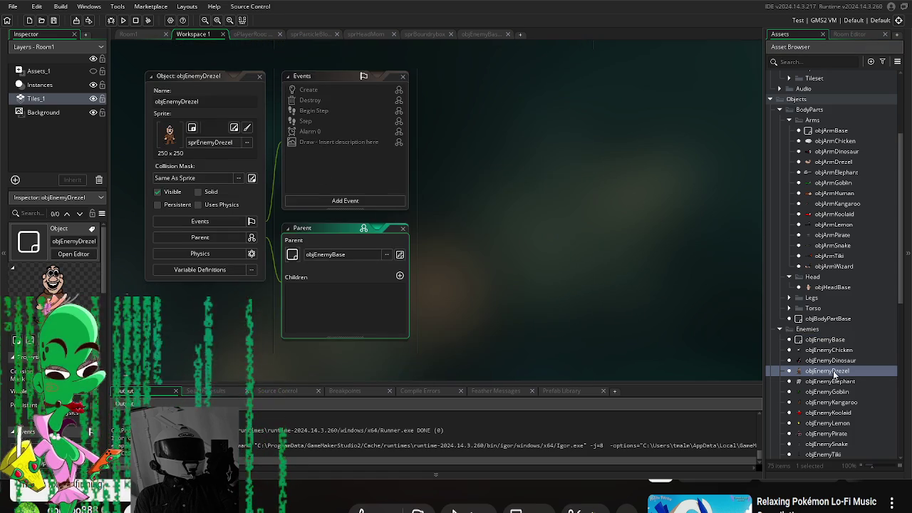
pyautogui.click(208, 270)
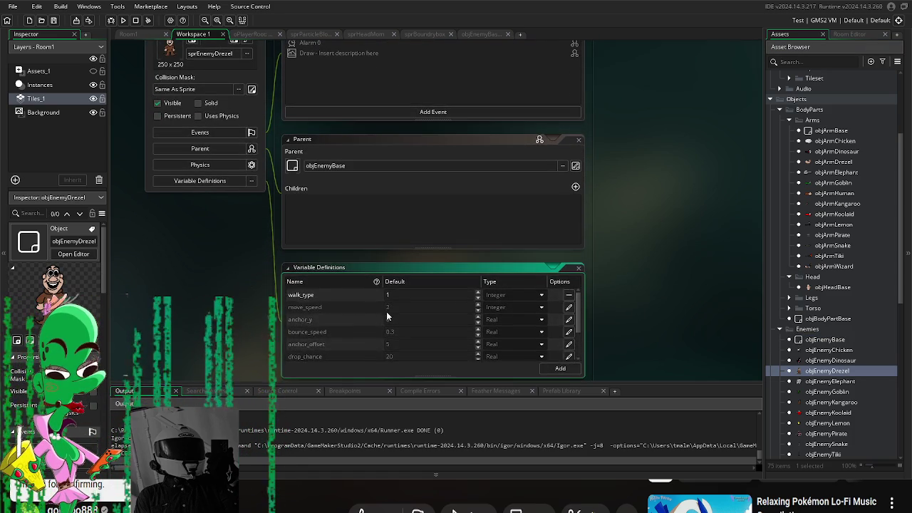
pyautogui.scroll(-3, 381, 313)
pyautogui.scroll(3, 438, 333)
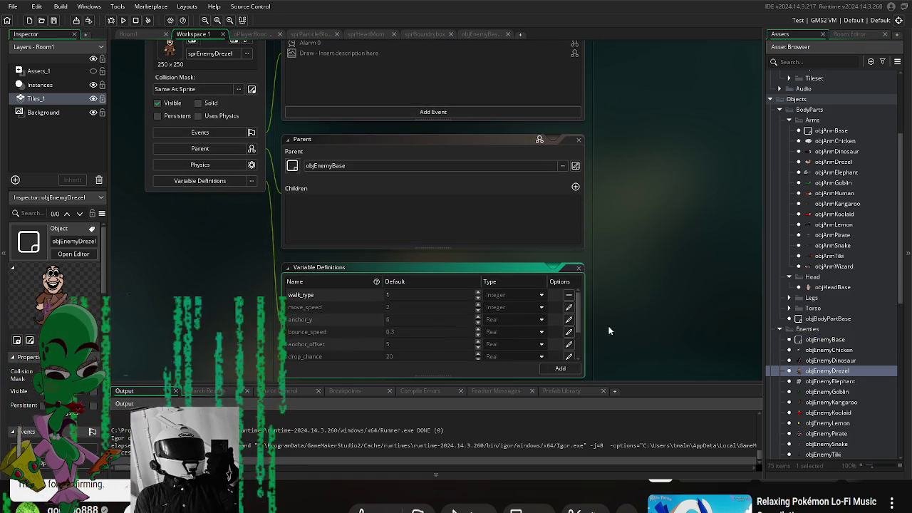
pyautogui.scroll(-3, 639, 262)
pyautogui.scroll(-1, 433, 258)
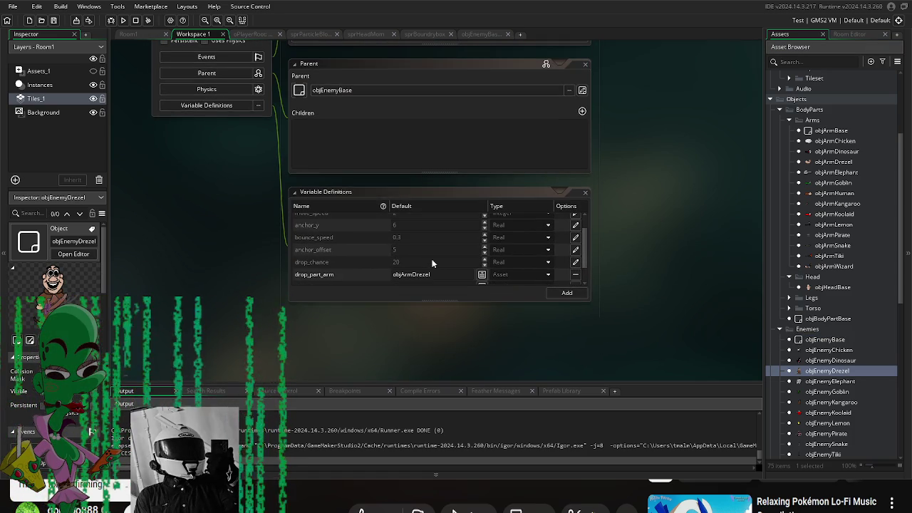
pyautogui.scroll(-1, 583, 250)
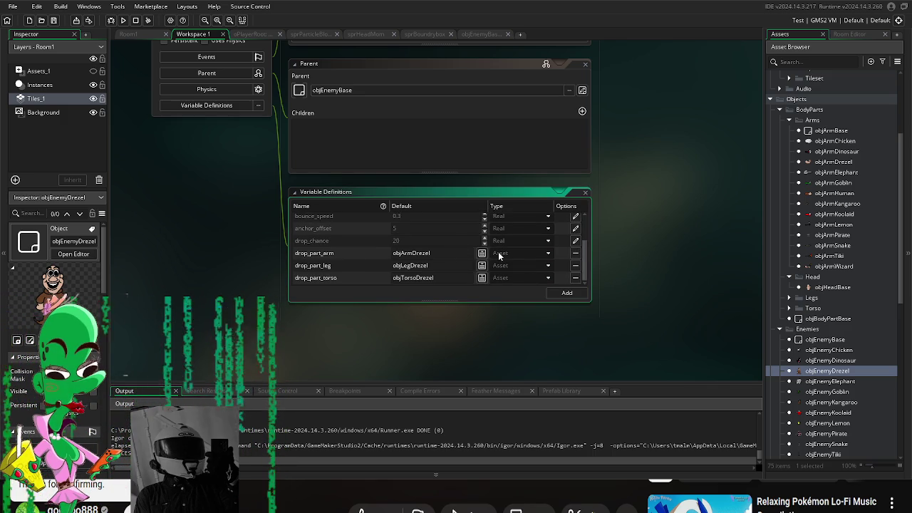
# - Set the drop_chance default to 100, then open objEnemyDinosaur
pyautogui.doubleClick(410, 240)
pyautogui.write('100')
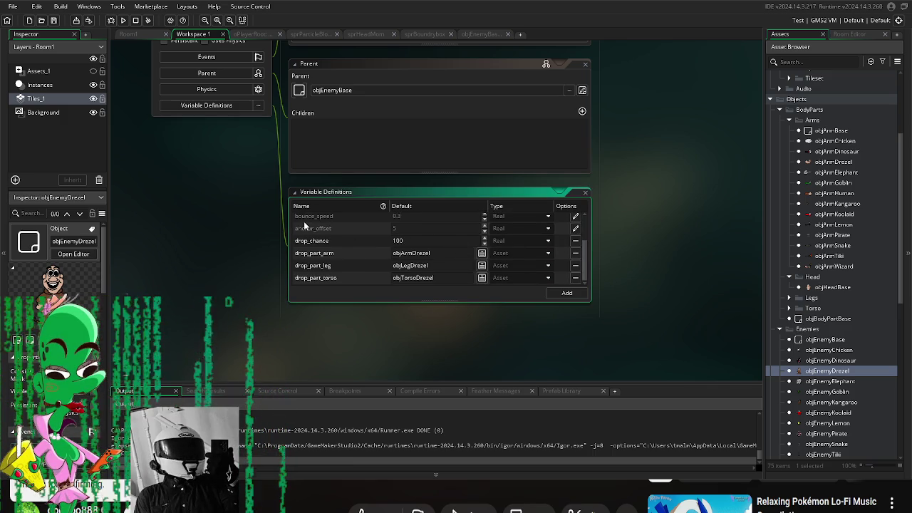
pyautogui.click(634, 317)
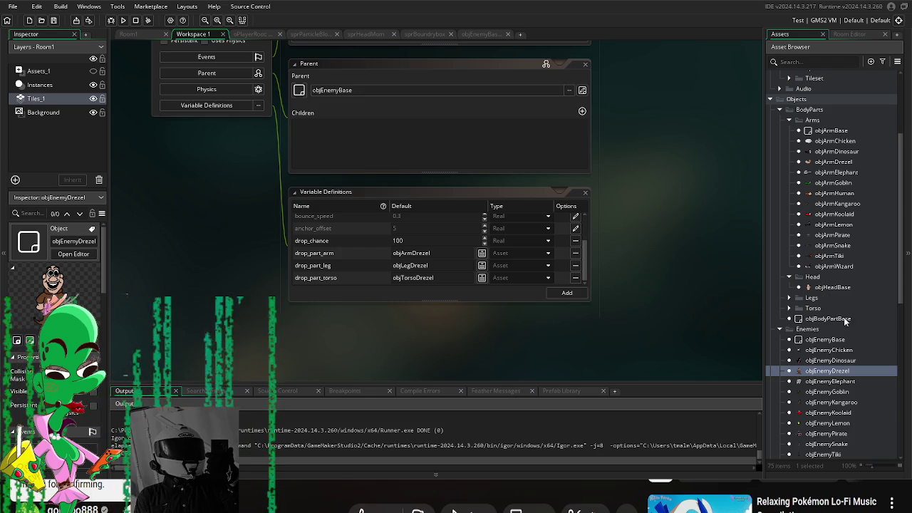
pyautogui.doubleClick(834, 360)
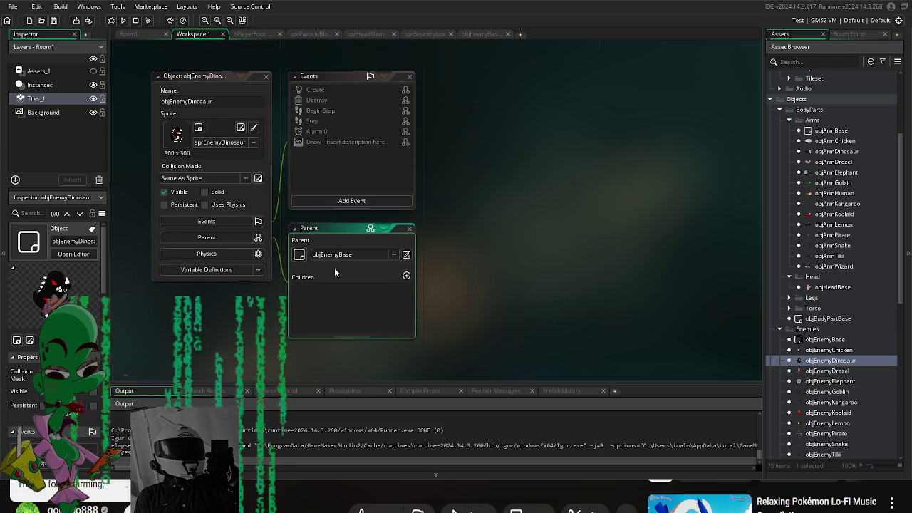